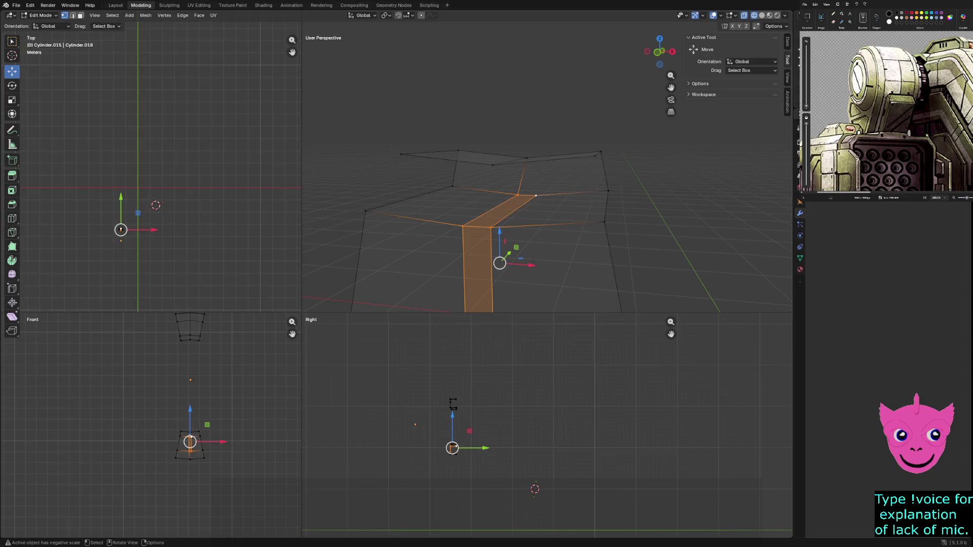
Delete the selected central face strip, inspect the opening, and pick the upper vertex beside it
key(x)
key(Return)
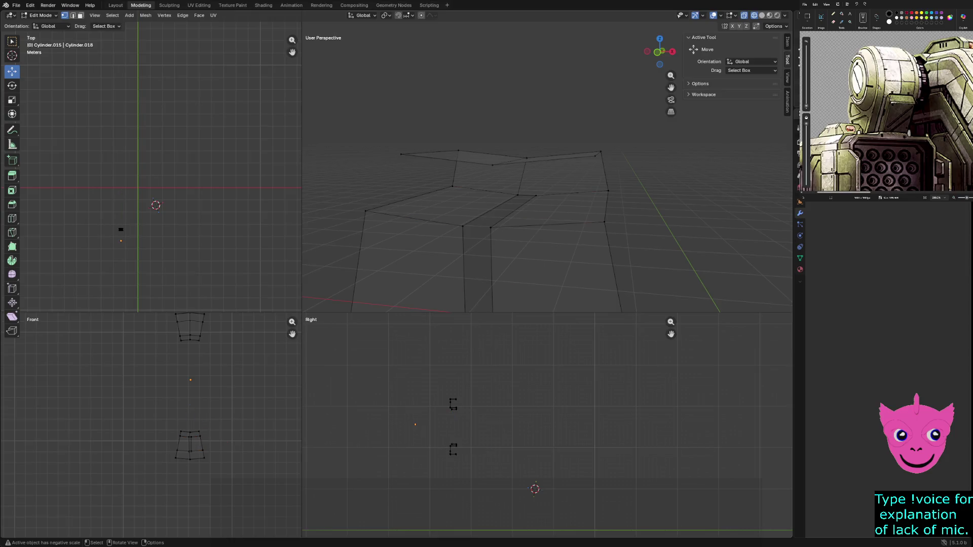
key(a)
mouse_move(547, 228)
middle_down()
mouse_move(564, 188)
mouse_move(598, 185)
mouse_move(486, 184)
mouse_move(530, 183)
middle_up()
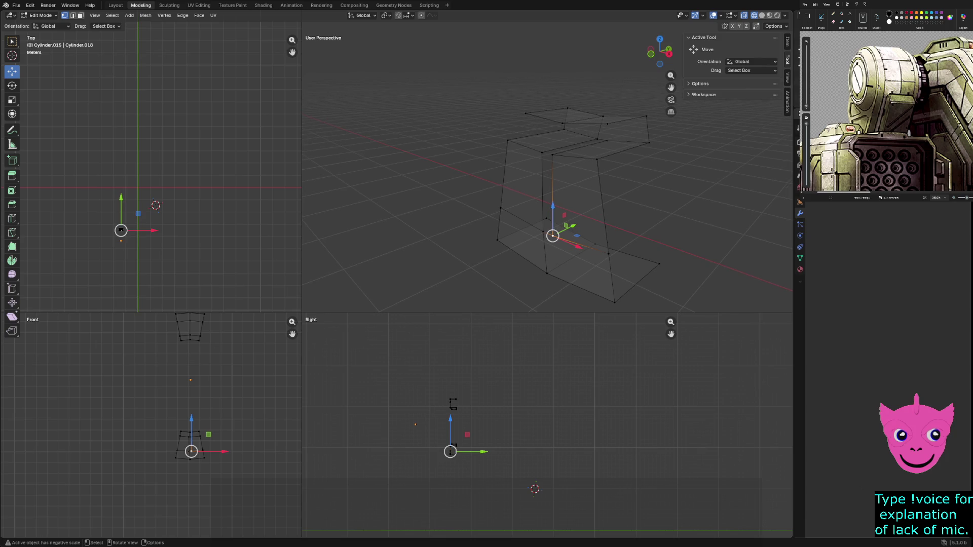
shift+click(552, 152)
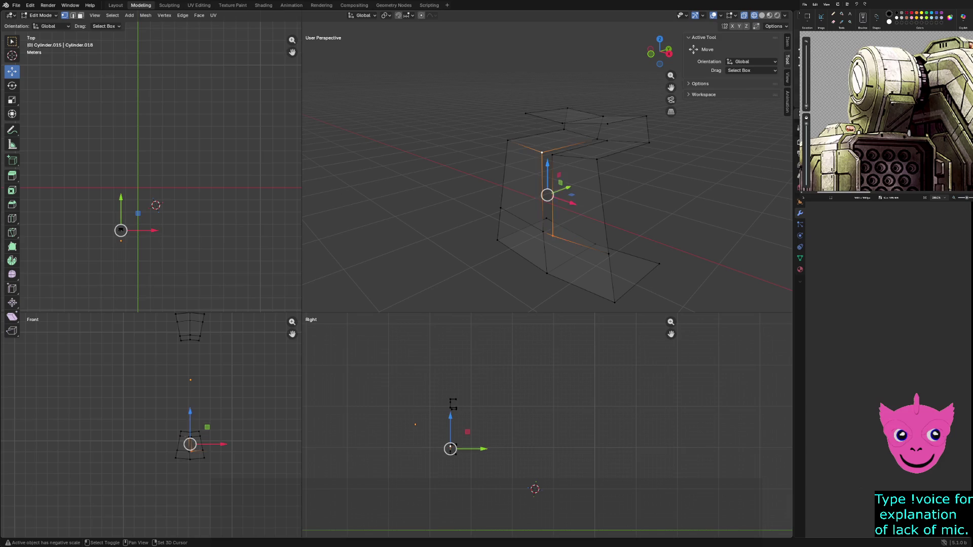
Fill a face across the gap vertices and extrude it about 0.11 m along its normal
shift+click(543, 232)
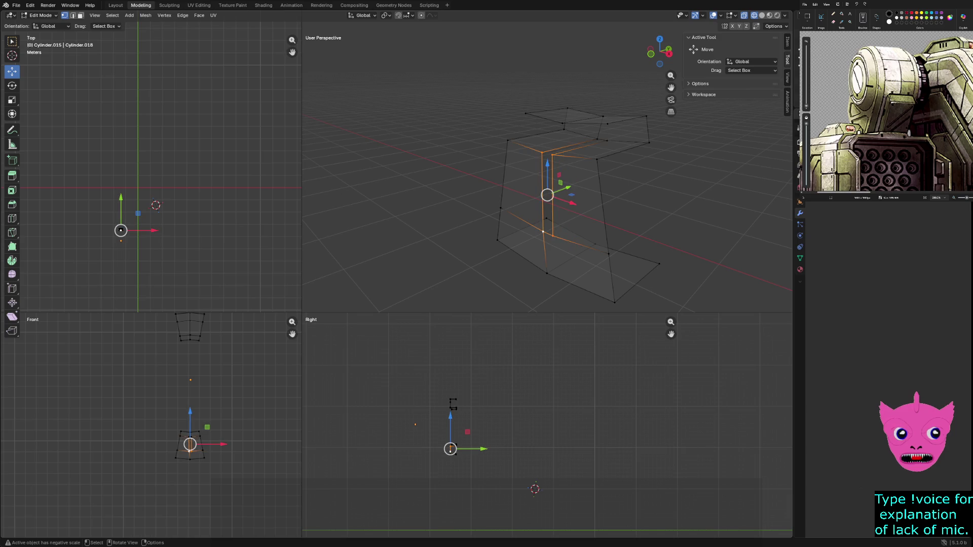
key(f)
key(e)
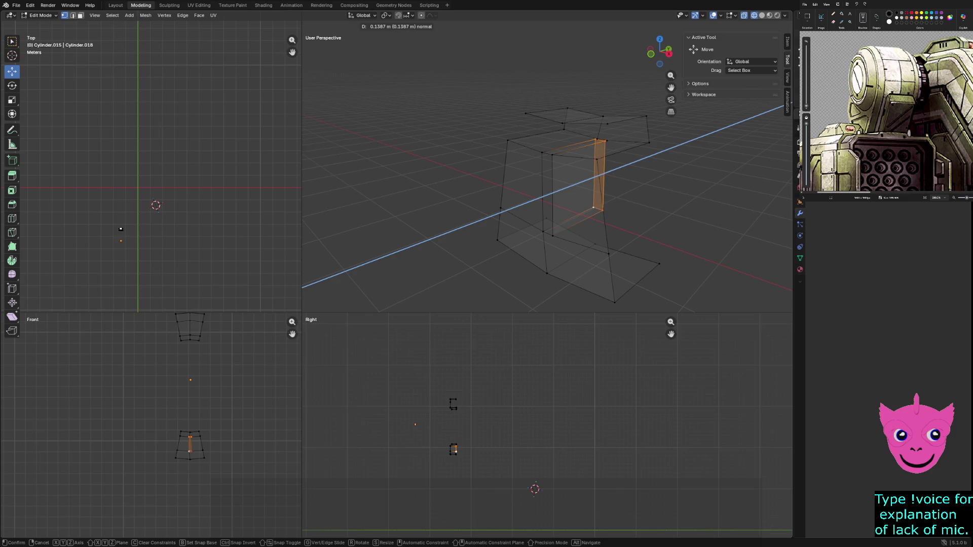
click(121, 229)
scroll(121, 183, up, 8)
shift+middle_drag(152, 167, 162, 161)
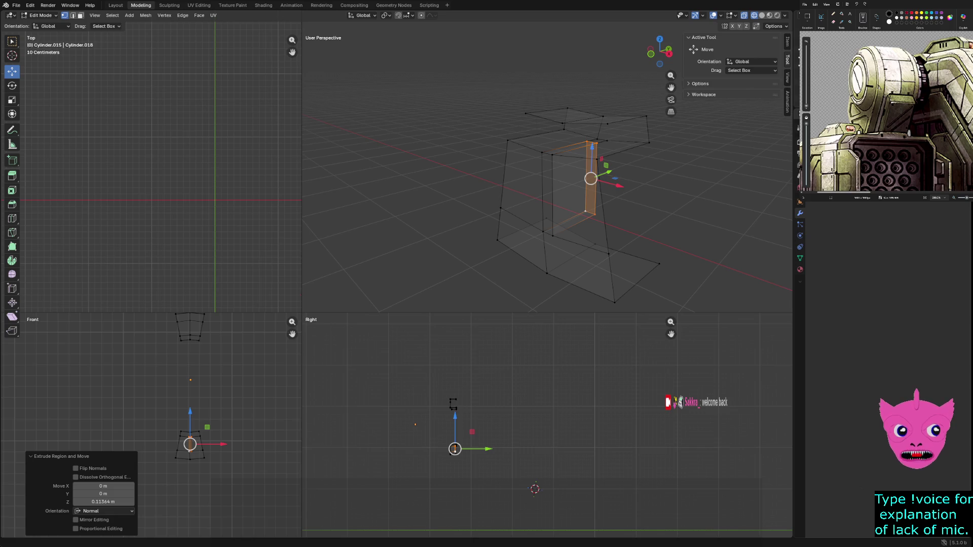
Zoom into the right view and slide the selected extruded edge along Y
scroll(547, 172, up, 5)
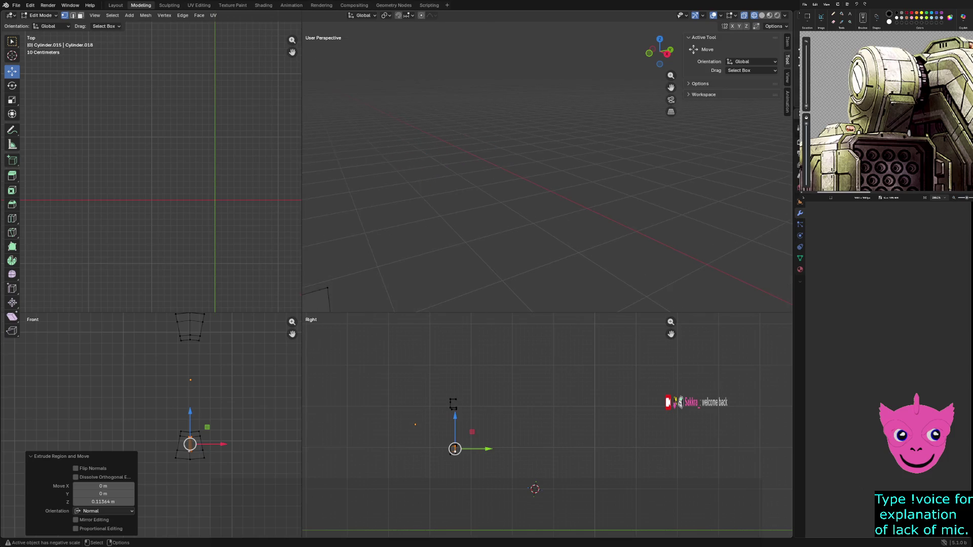
scroll(151, 425, up, 5)
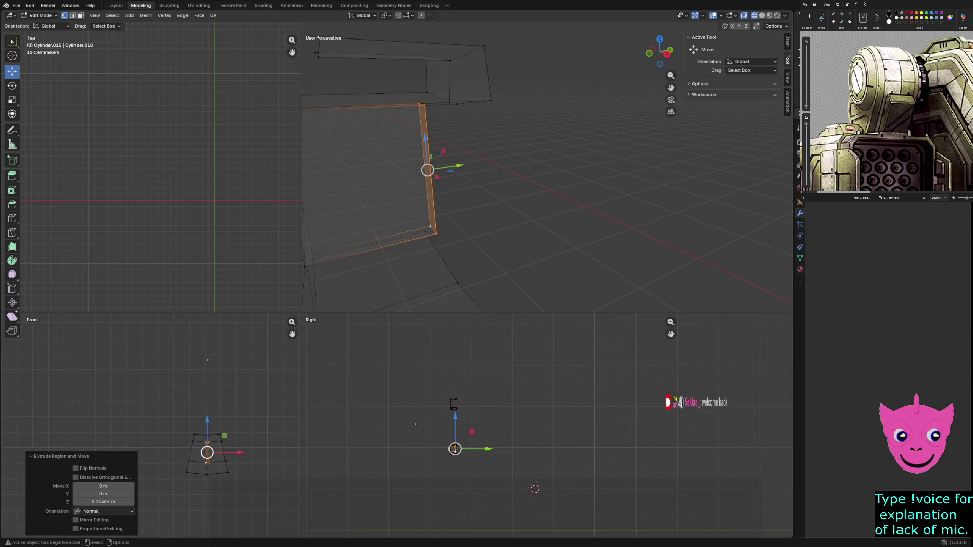
scroll(548, 426, up, 5)
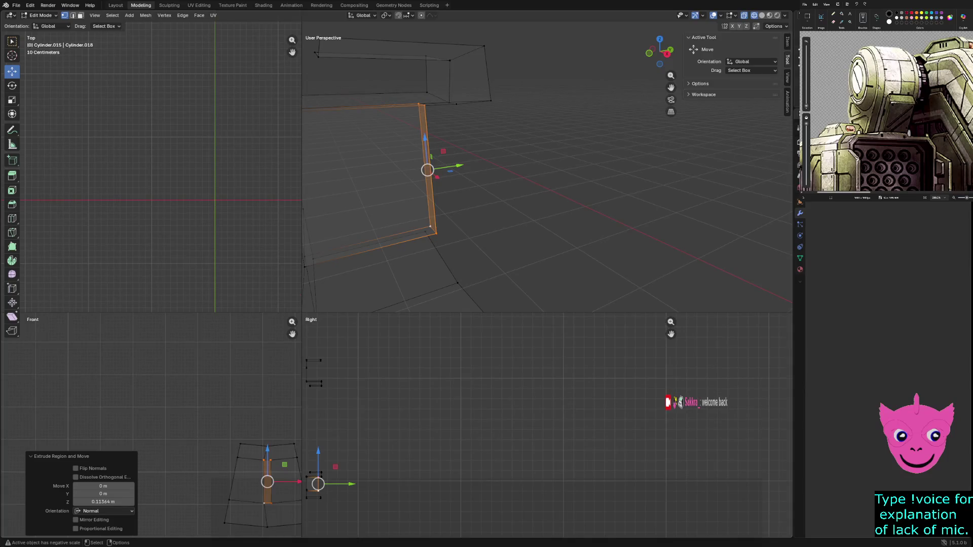
mouse_move(446, 464)
shift+middle_down()
mouse_move(547, 425)
mouse_move(385, 431)
mouse_move(472, 433)
mouse_move(453, 434)
shift+middle_up()
scroll(466, 435, up, 4)
scroll(385, 431, up, 2)
scroll(545, 422, up, 1)
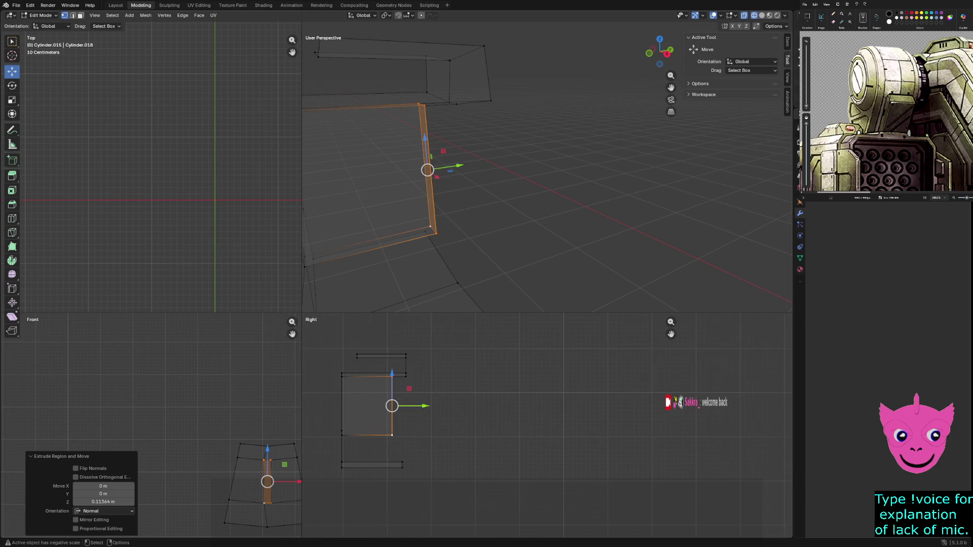
key(g)
key(y)
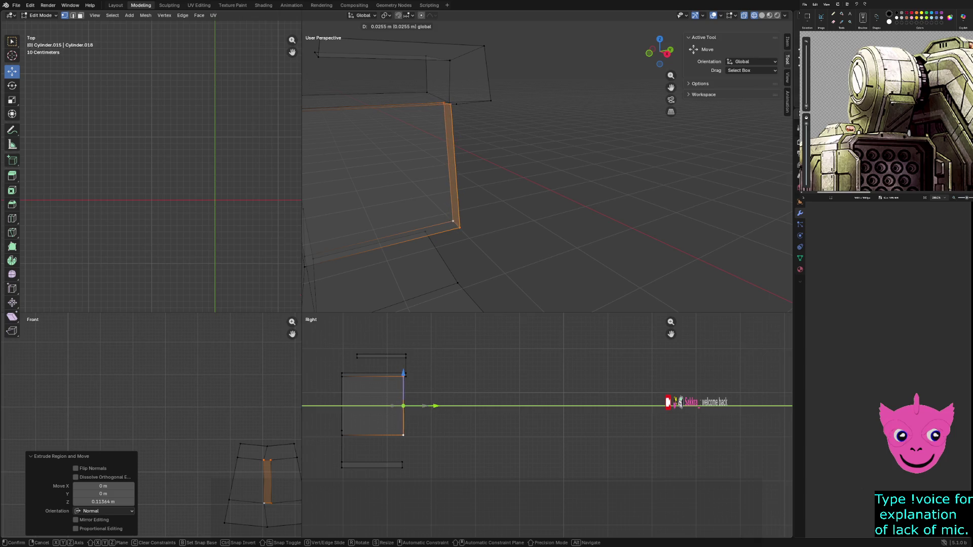
key(Return)
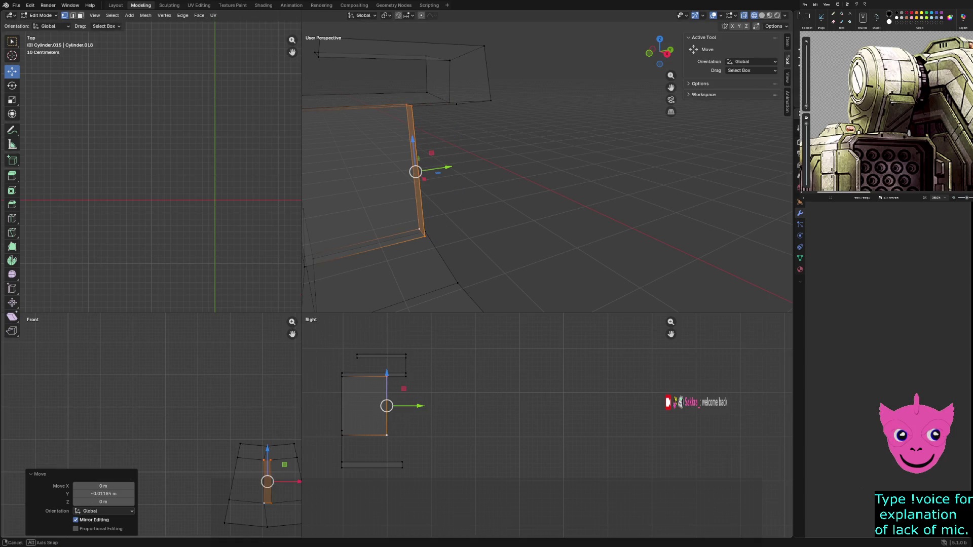
Nudge the same edge a little further along the Y axis
mouse_move(386, 127)
shift+middle_down()
mouse_move(513, 274)
mouse_move(490, 263)
shift+middle_up()
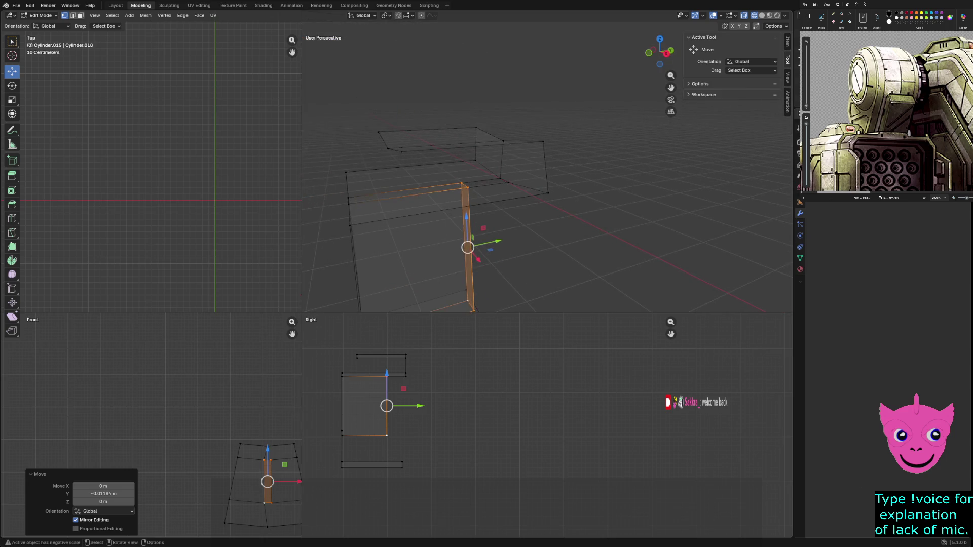
key(g)
key(y)
key(Return)
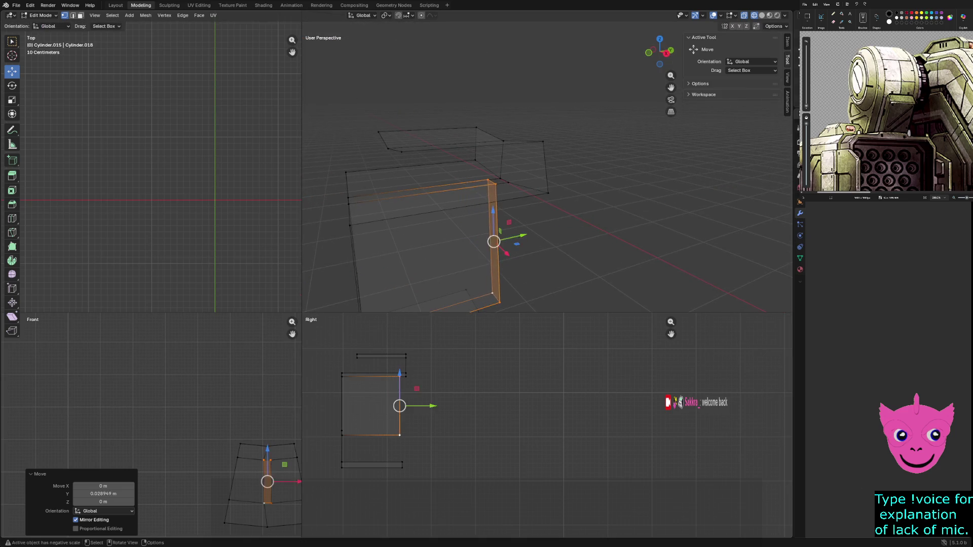
Select the box's vertical face loop and slide it along Y
key(alt+a)
alt+click(497, 238)
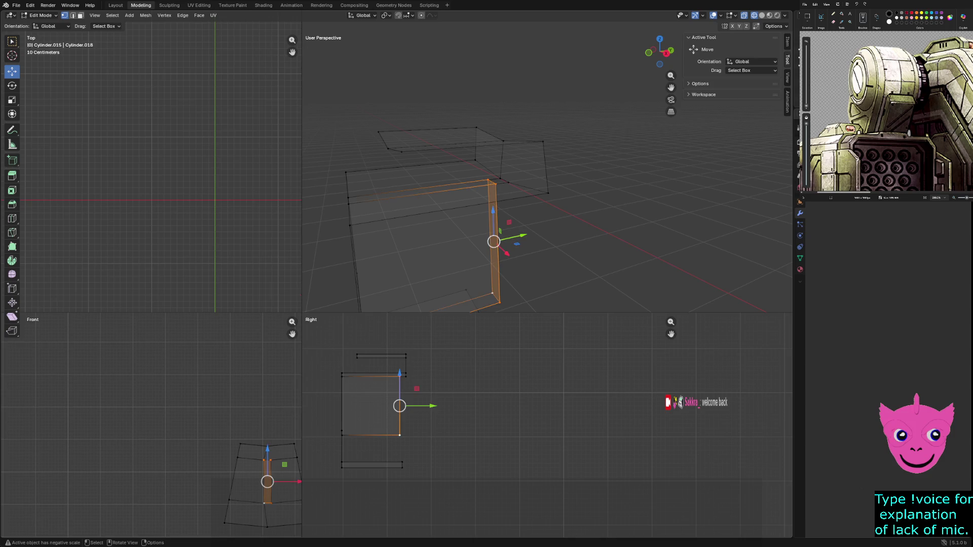
key(g)
key(y)
key(Return)
Make a final small Y adjustment so the edge meets the adjacent block's corner
scroll(492, 408, up, 4)
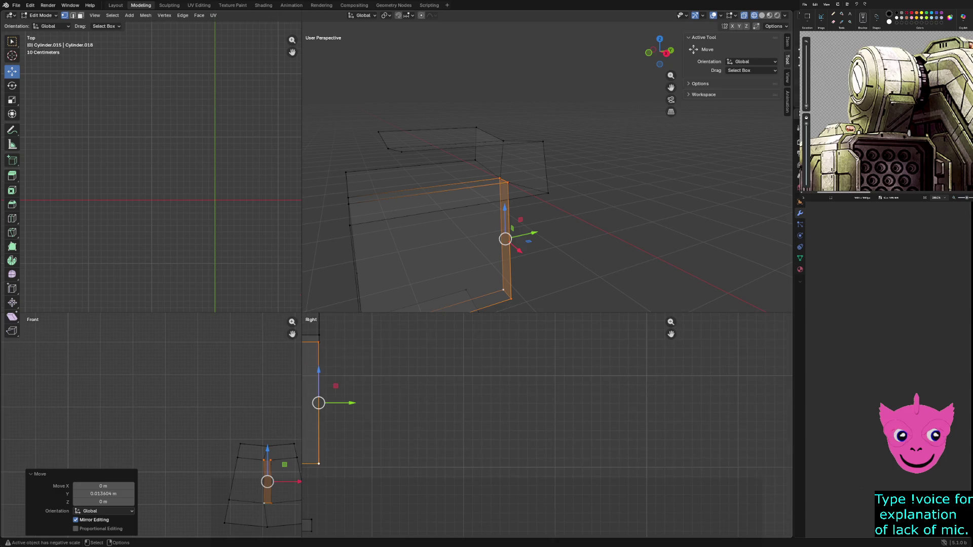
scroll(547, 426, up, 3)
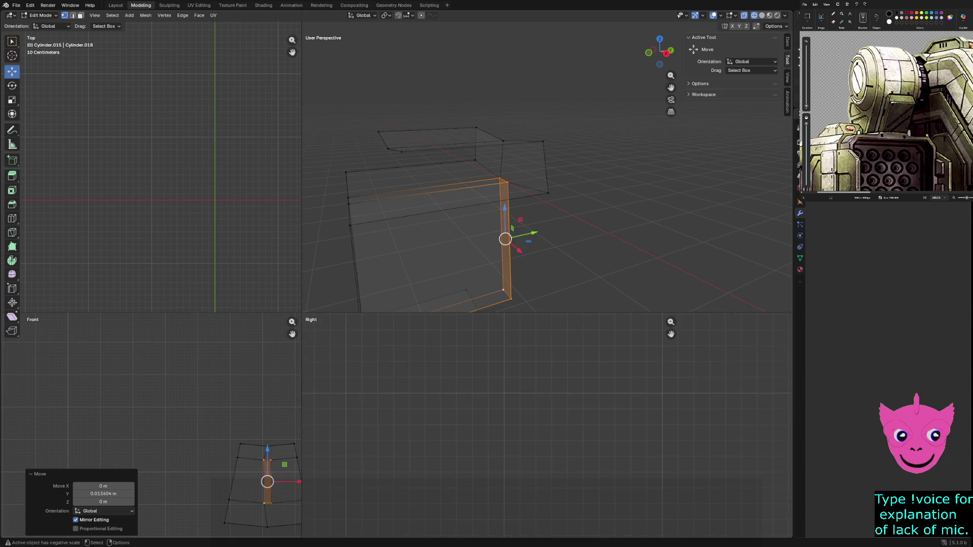
shift+middle_drag(507, 405, 582, 446)
scroll(547, 427, up, 2)
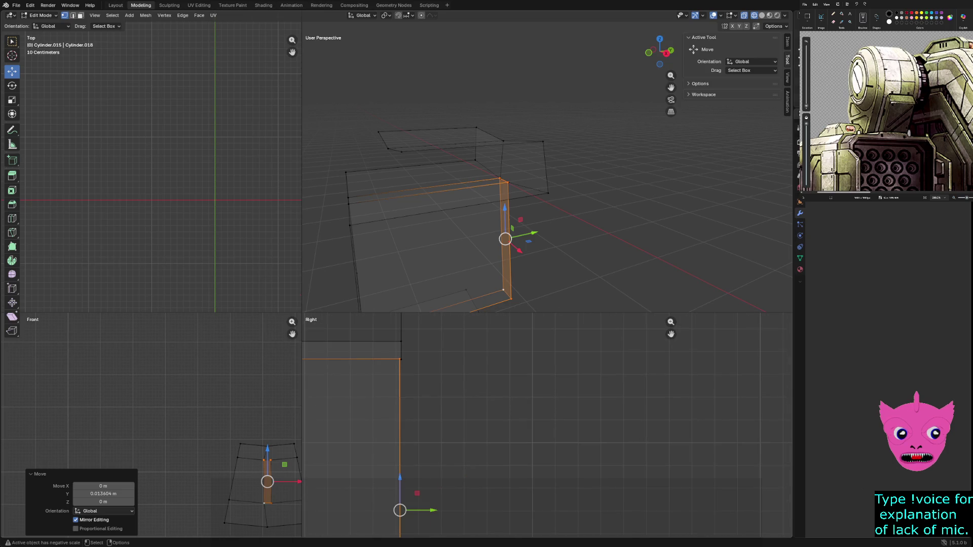
key(g)
key(y)
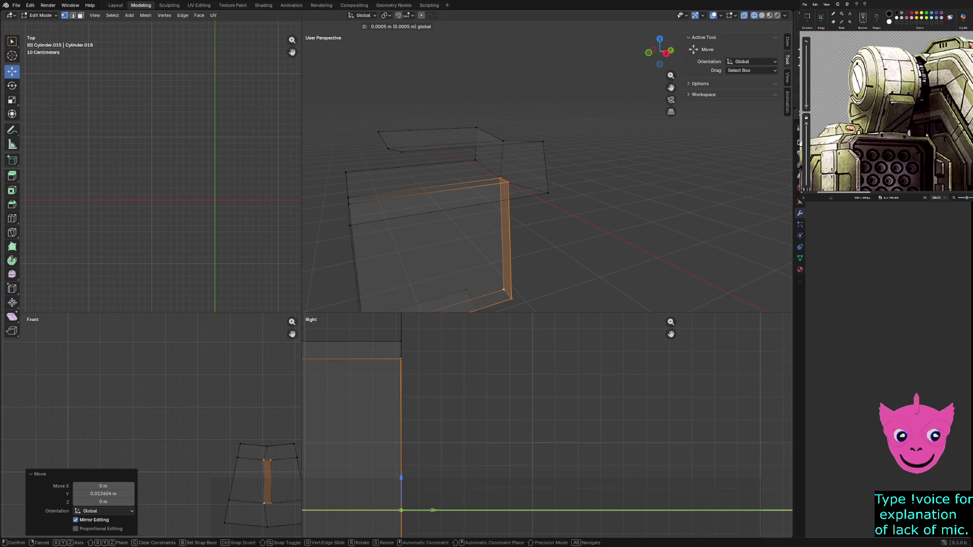
key(Return)
key(alt+a)
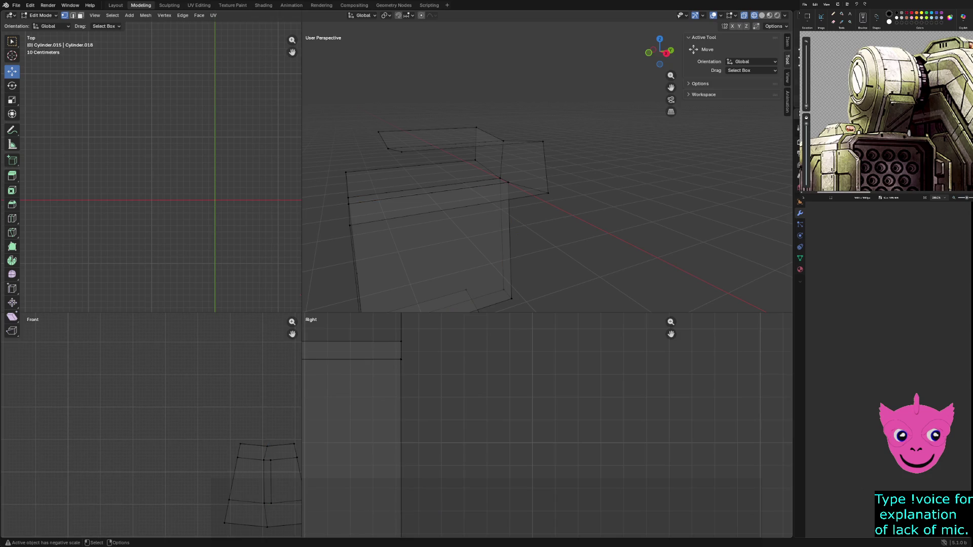
Merge three seam vertex pairs, each At Center
click(503, 180)
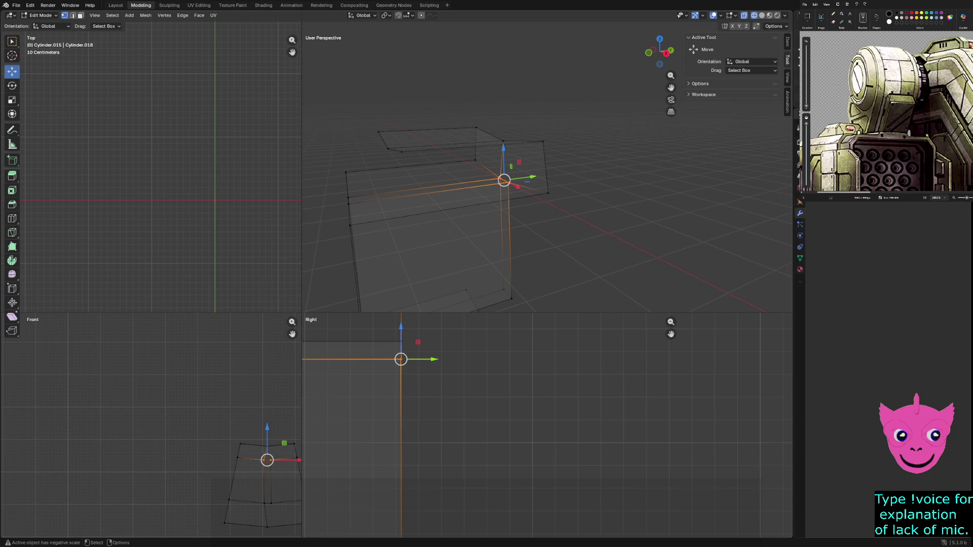
key(m)
click(390, 359)
key(alt+a)
click(508, 183)
key(m)
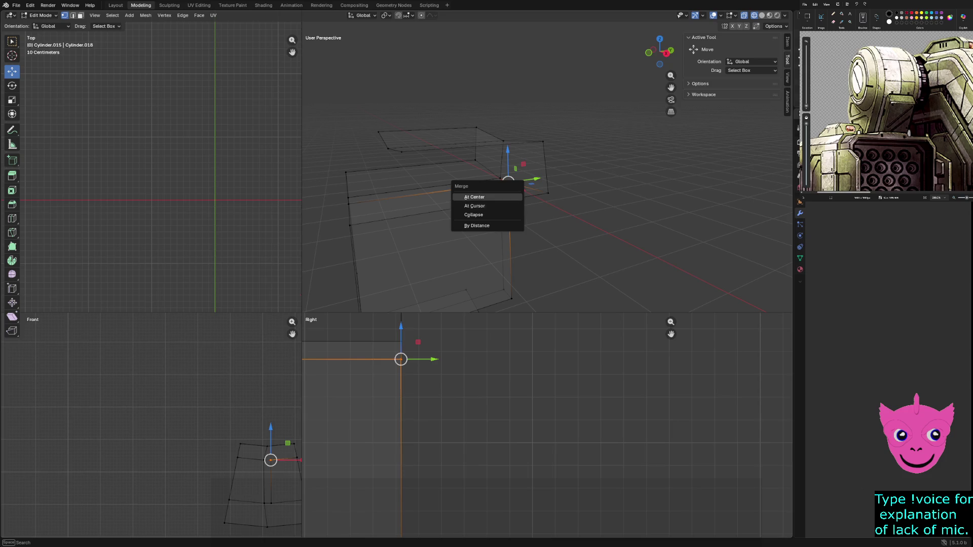
click(486, 197)
key(alt+a)
click(499, 180)
key(m)
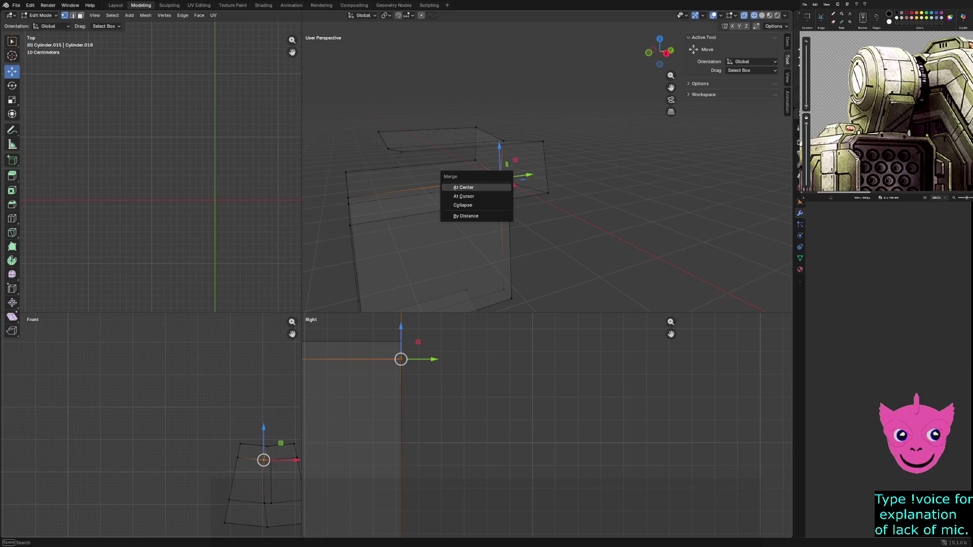
click(463, 187)
key(alt+a)
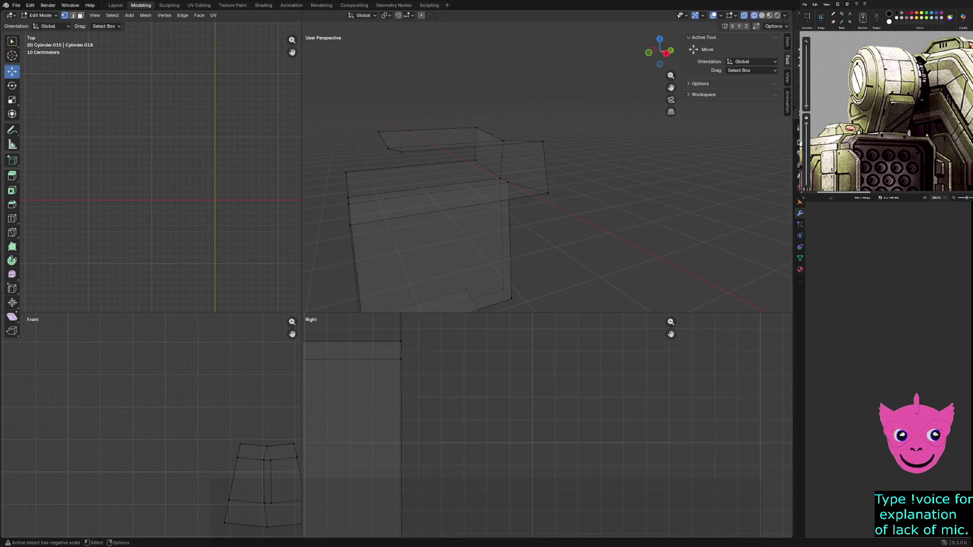
Switch the viewport to Solid shading and orbit toward the mesh
key(z)
click(538, 269)
mouse_move(538, 269)
middle_down()
mouse_move(467, 228)
mouse_move(416, 286)
middle_up()
Select the edge loop across the block's top and front and delete those faces
click(400, 360)
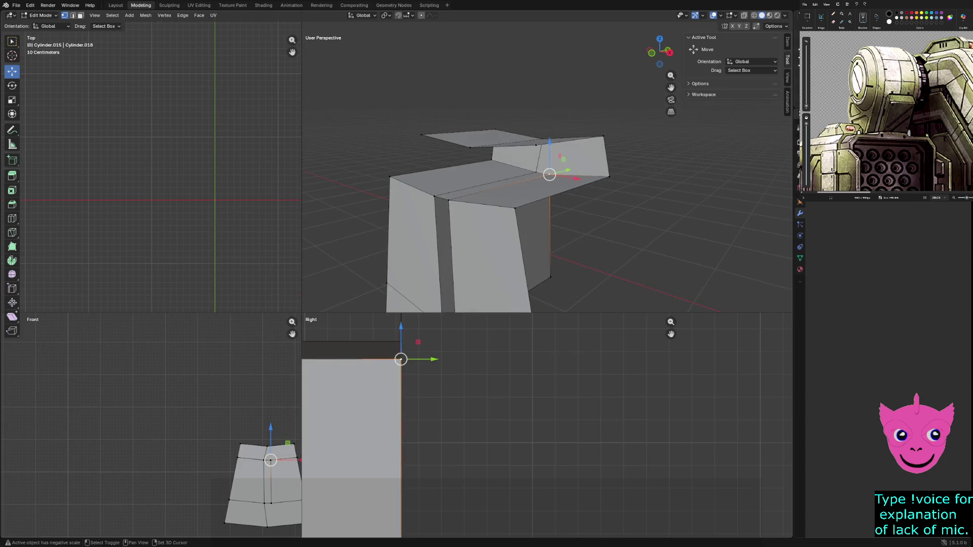
alt+shift+click(494, 185)
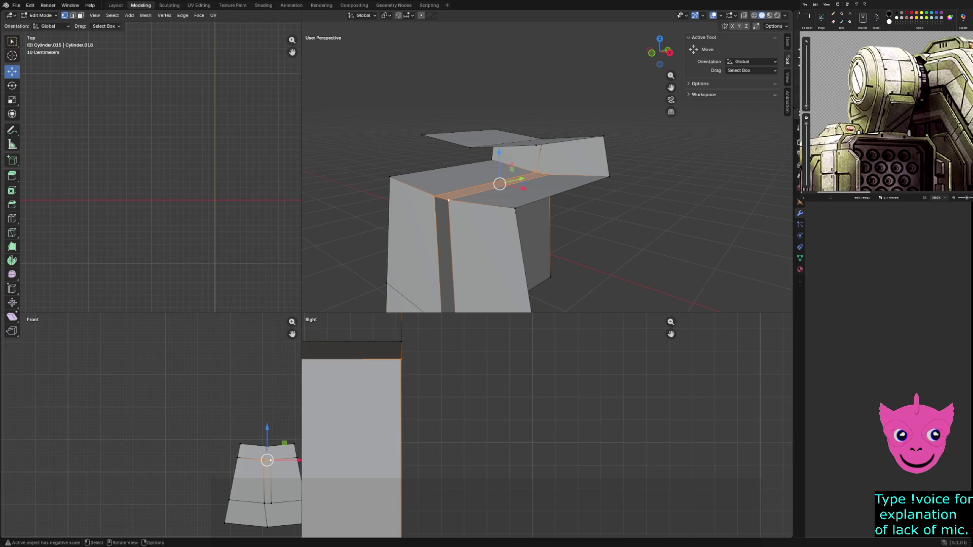
key(x)
click(426, 222)
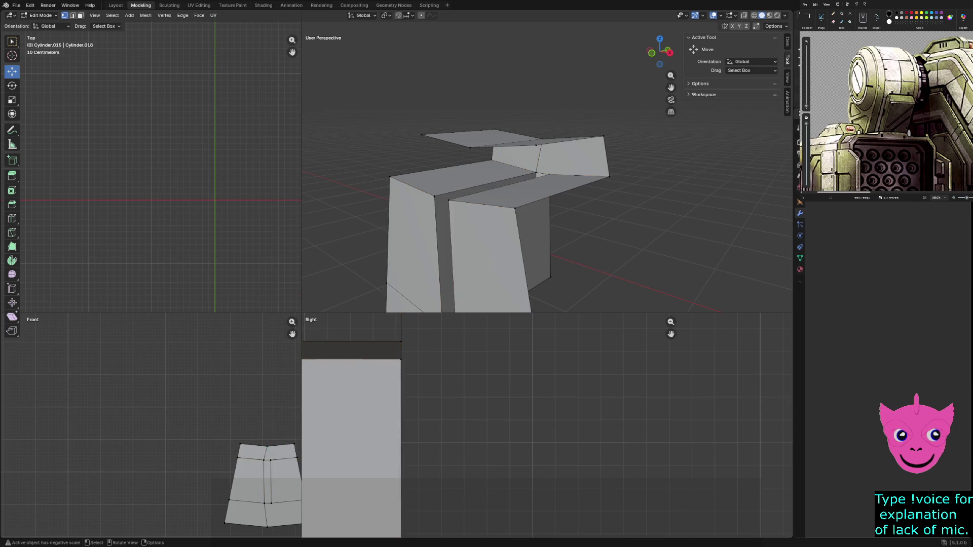
mouse_move(547, 203)
middle_down()
mouse_move(527, 197)
mouse_move(552, 213)
mouse_move(503, 247)
middle_up()
key(z)
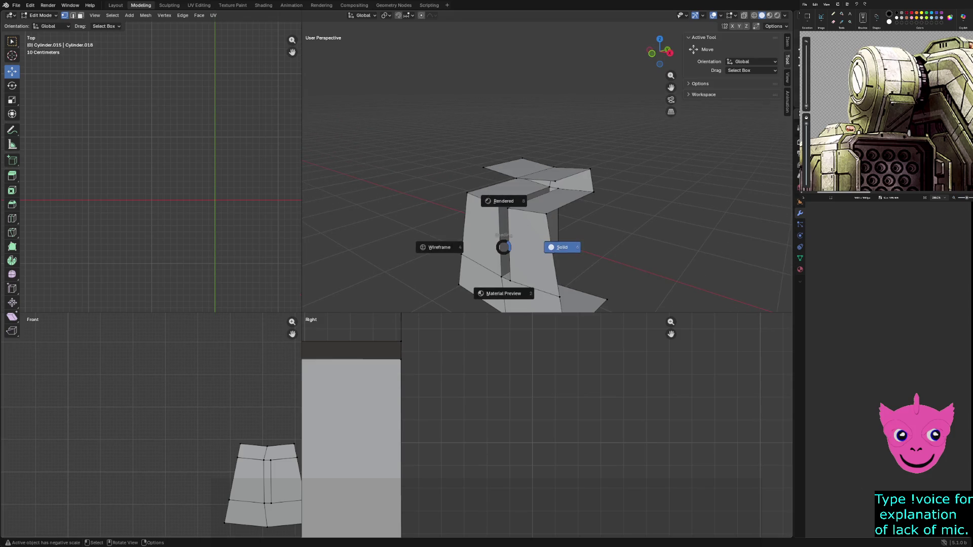
key(Escape)
scroll(503, 247, down, 5)
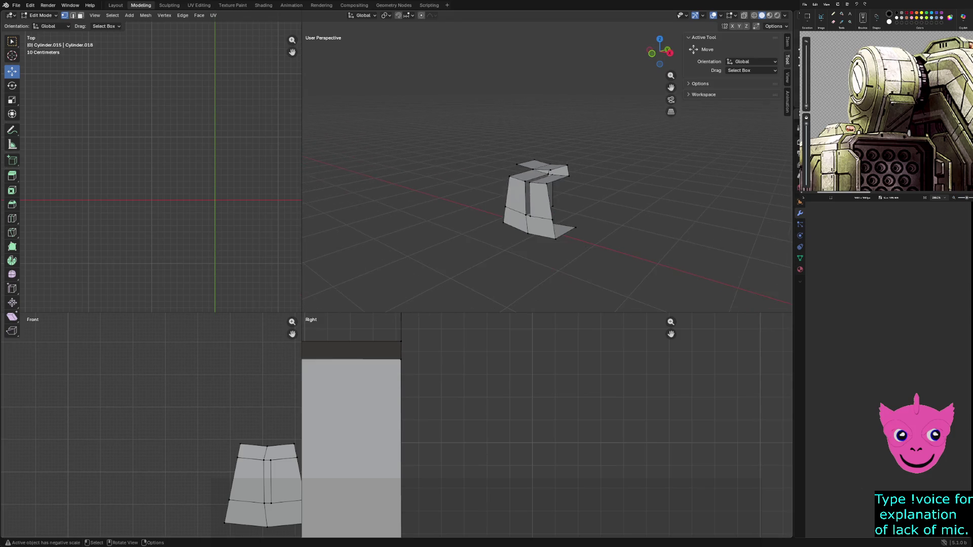
scroll(547, 172, up, 5)
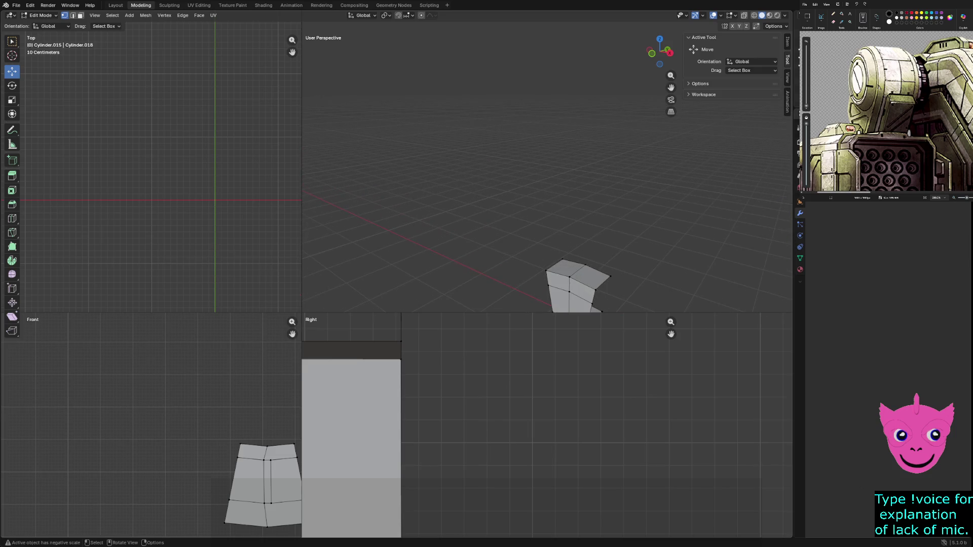
shift+middle_drag(562, 284, 550, 254)
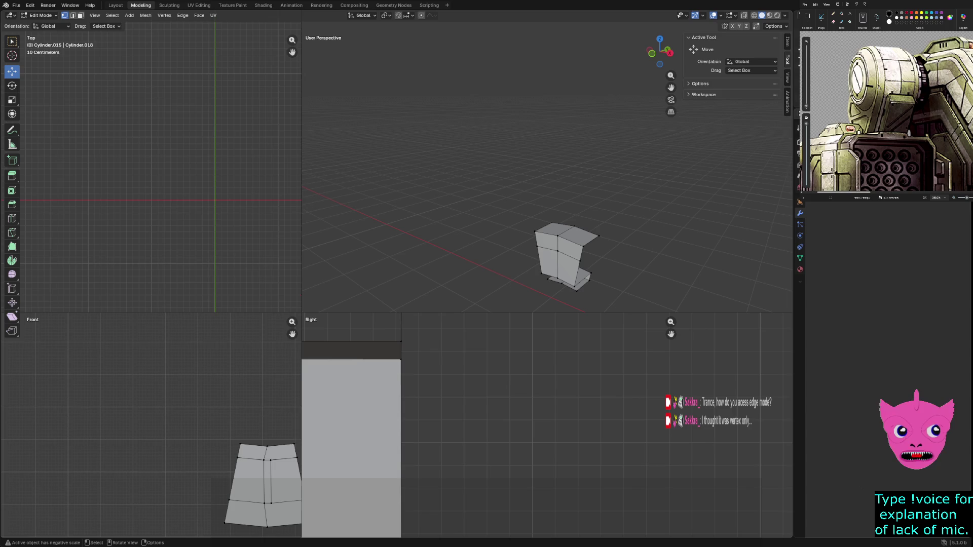
click(49, 26)
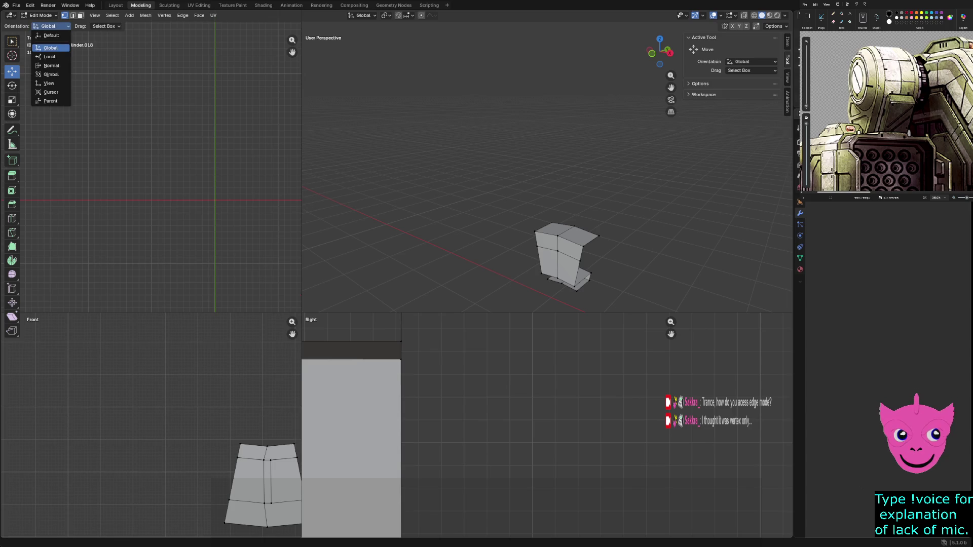
click(40, 15)
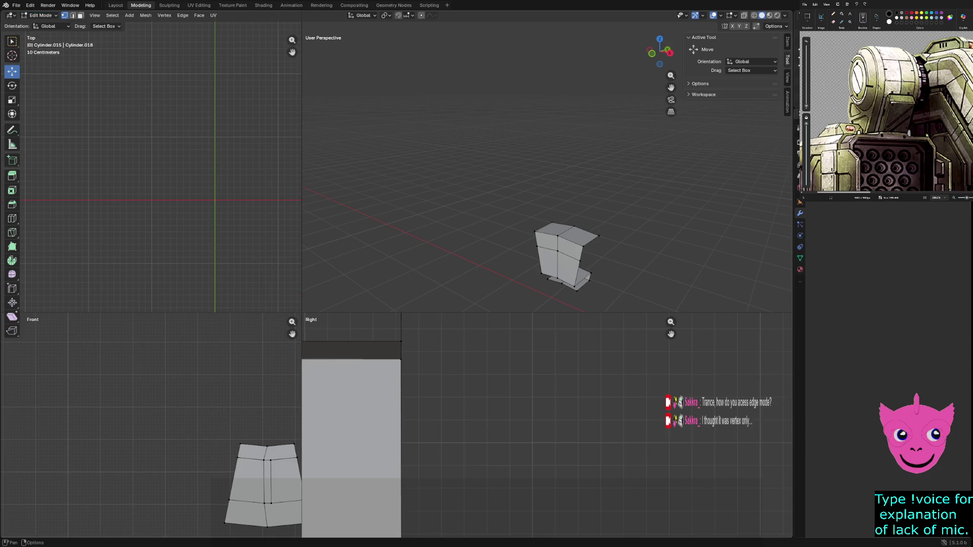
click(165, 15)
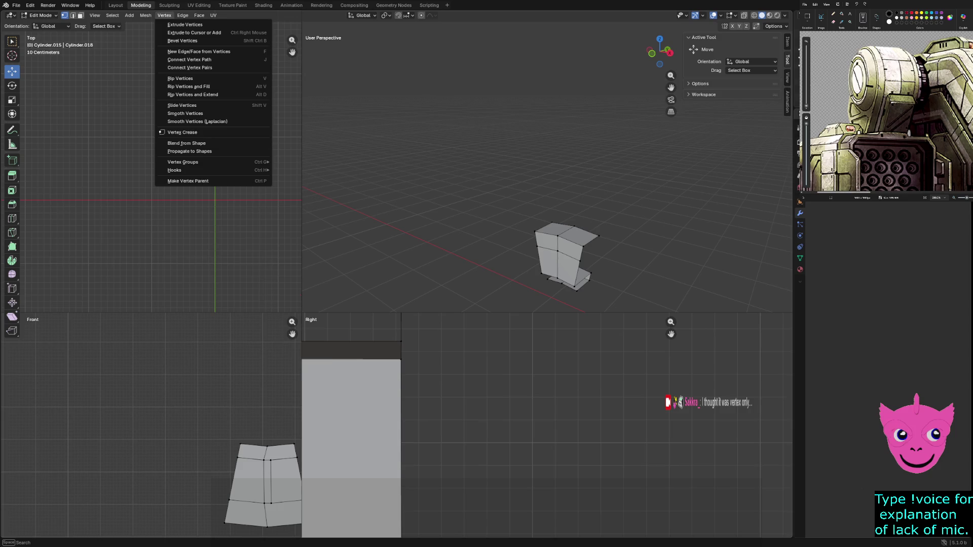
mouse_move(182, 15)
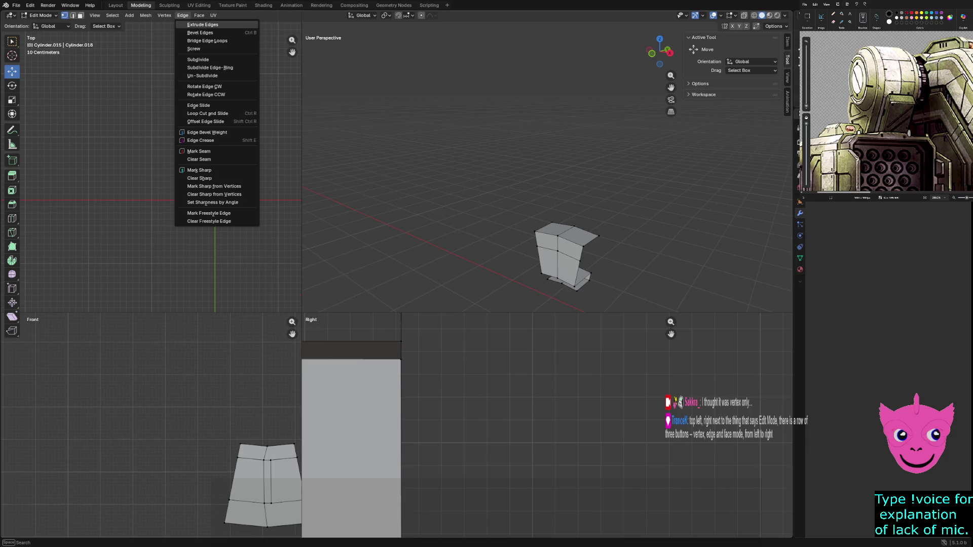
key(Escape)
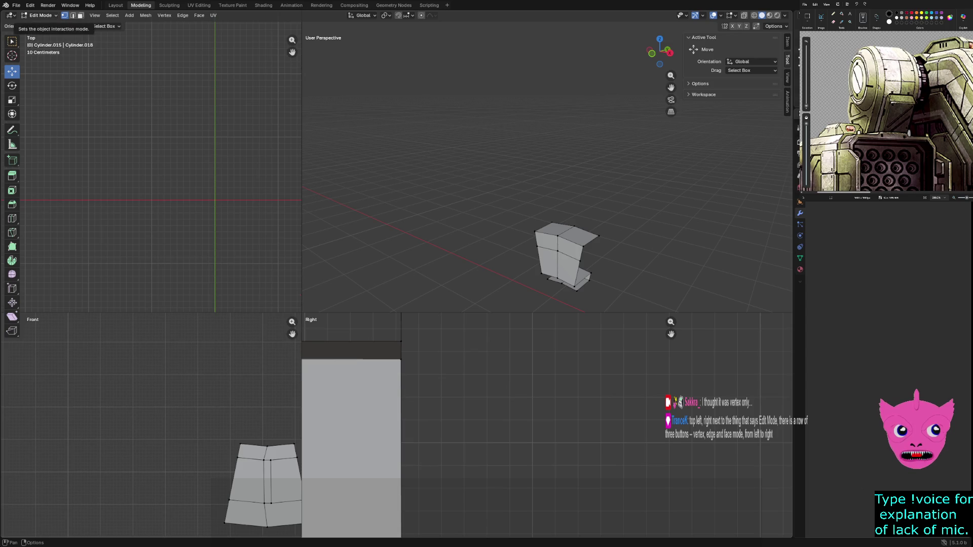
click(39, 15)
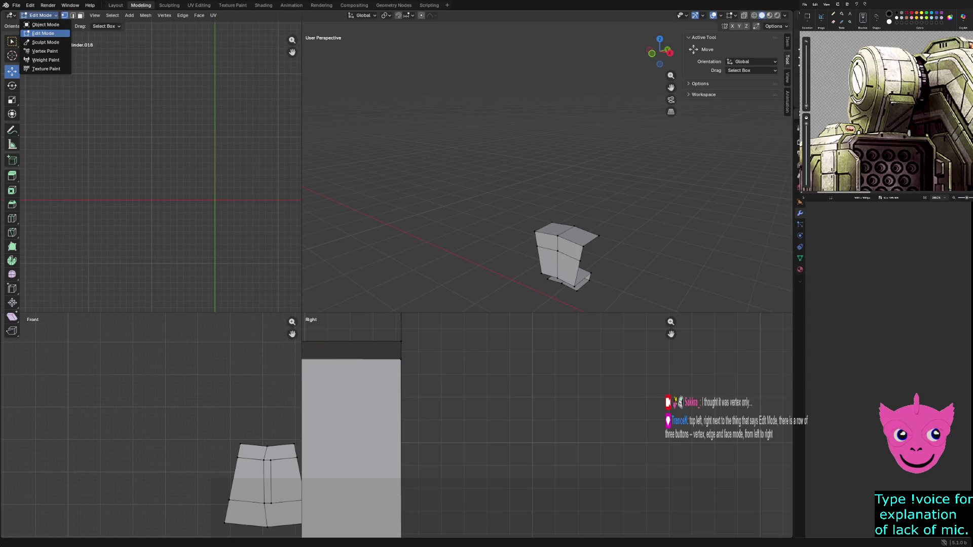
click(43, 33)
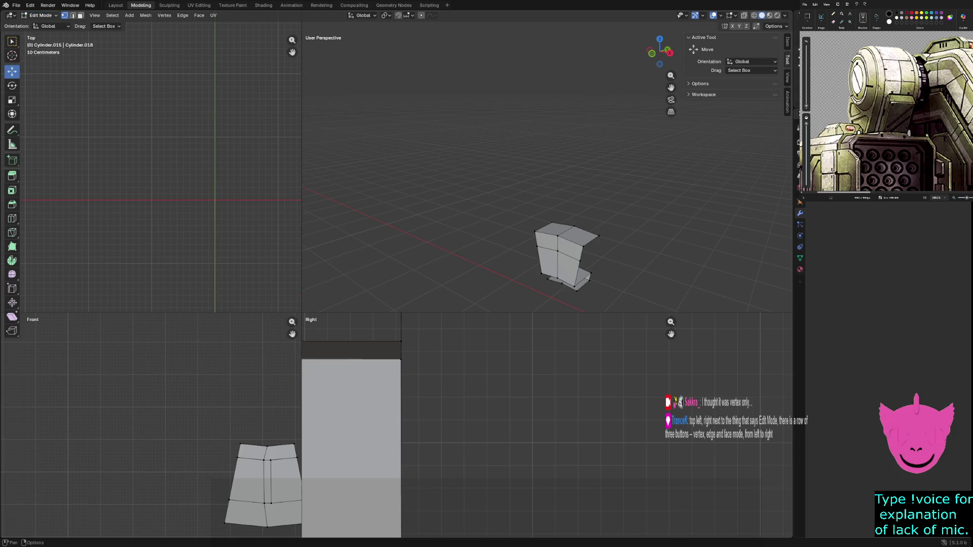
click(10, 16)
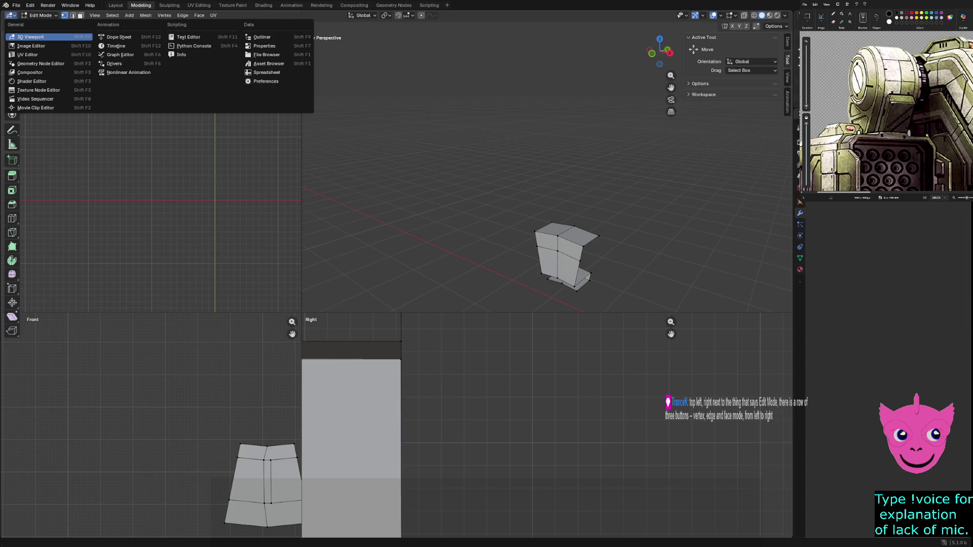
key(Escape)
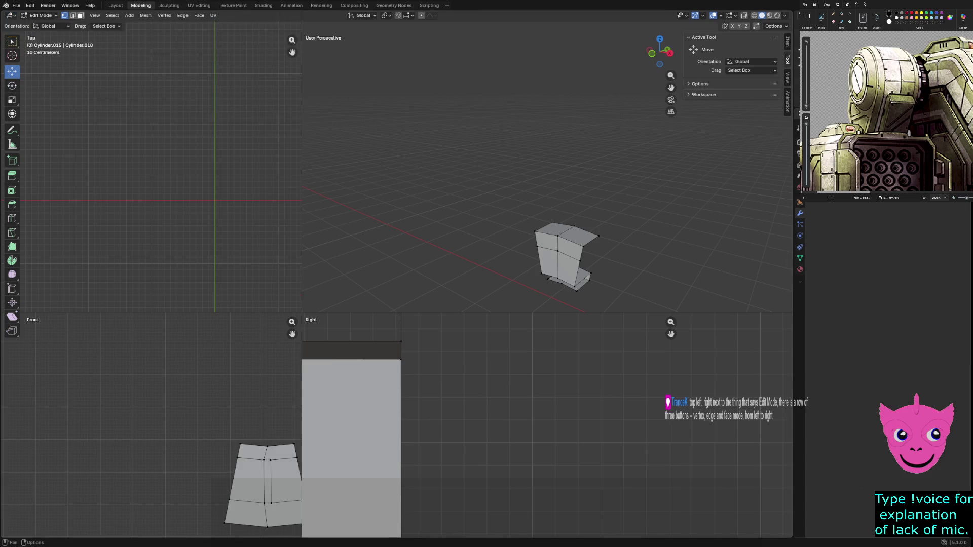
Try face select mode, picking faces in the Right, Front and perspective views
click(80, 15)
click(351, 446)
scroll(547, 167, down, 3)
click(401, 511)
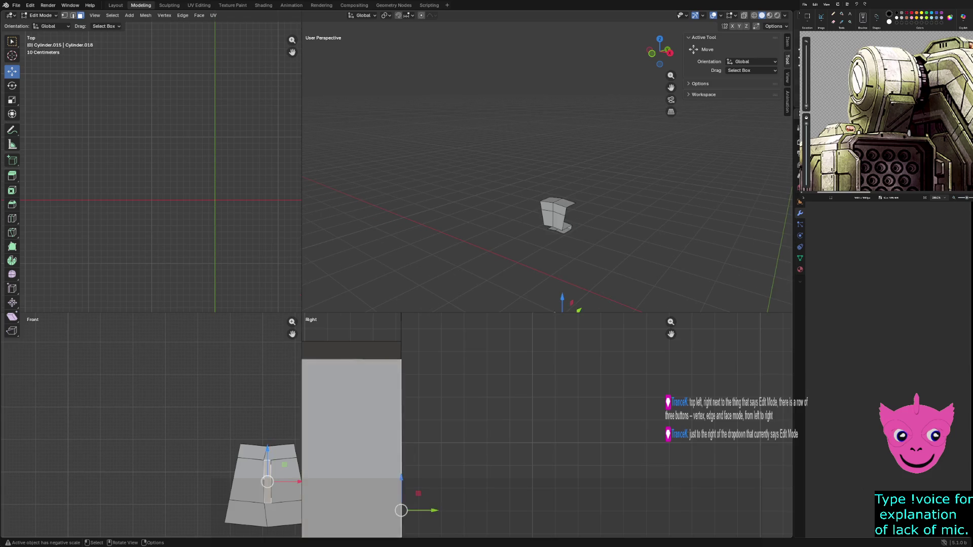
click(252, 451)
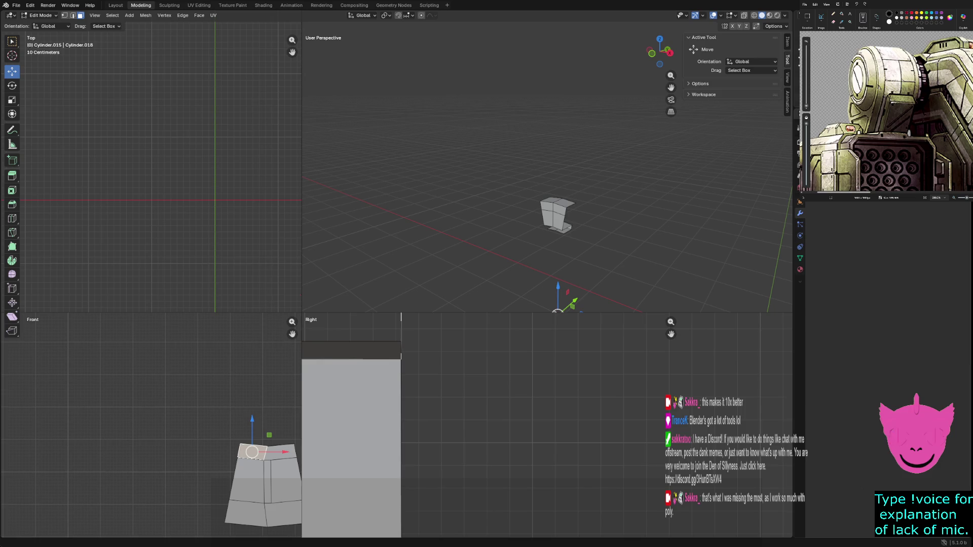
key(alt+a)
scroll(547, 173, up, 4)
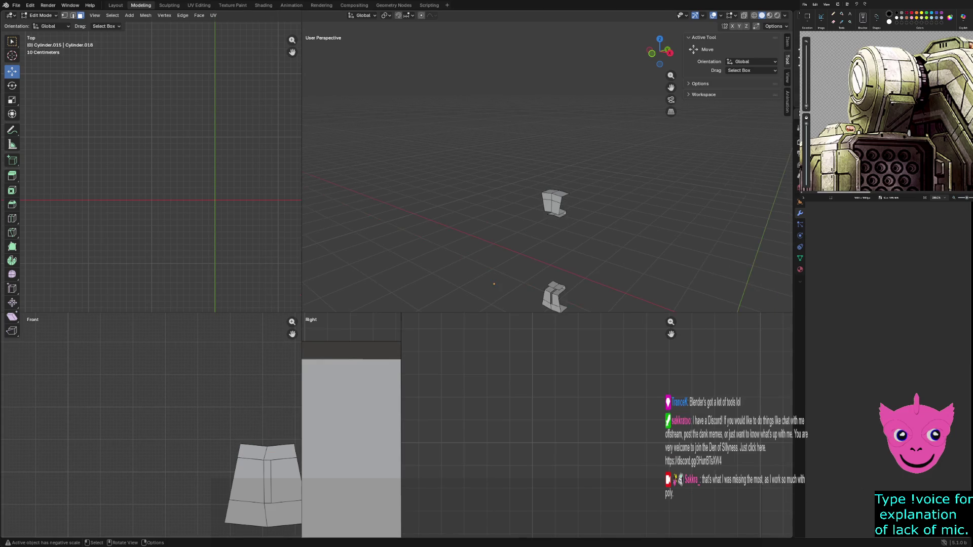
click(567, 268)
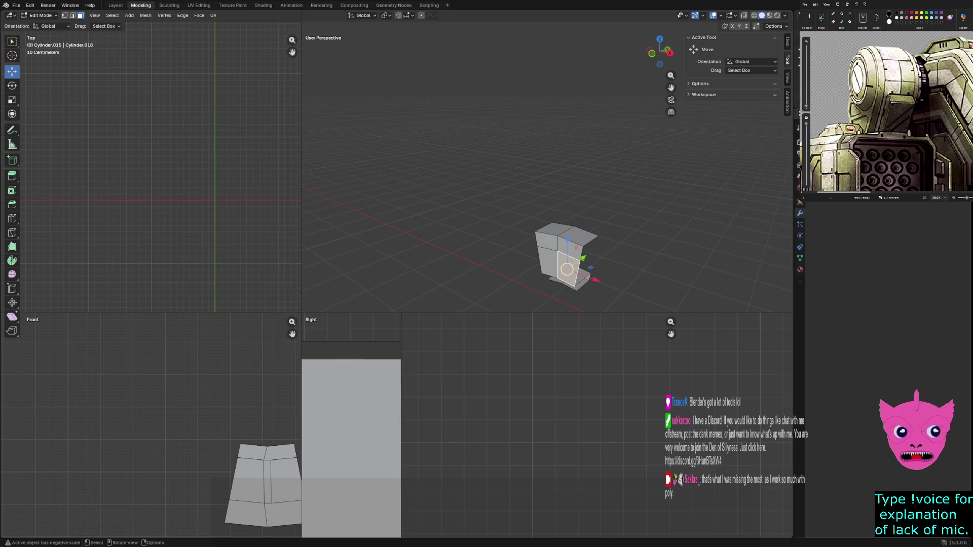
In edge select mode, orbit with the numpad and select a vertical and a bottom edge
key(1)
key(2)
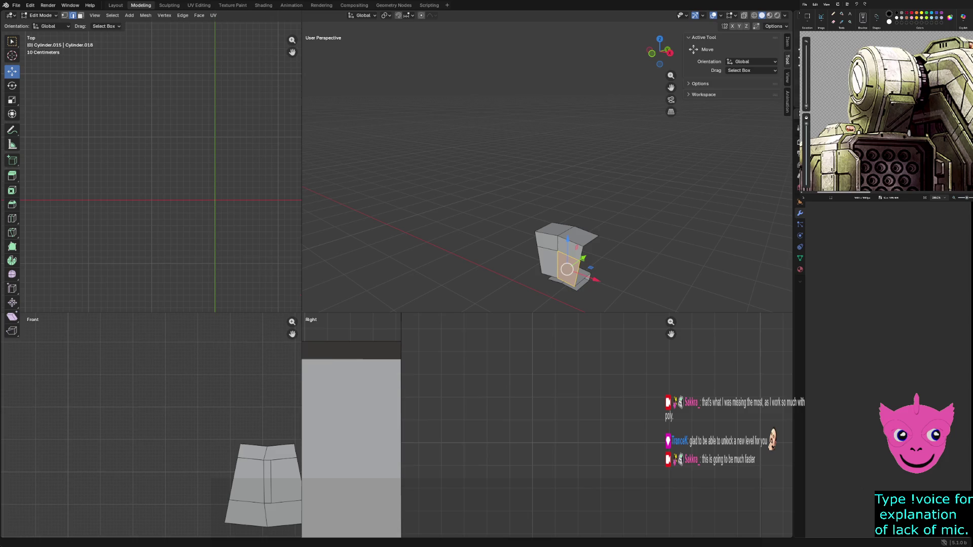
key(KP_8)
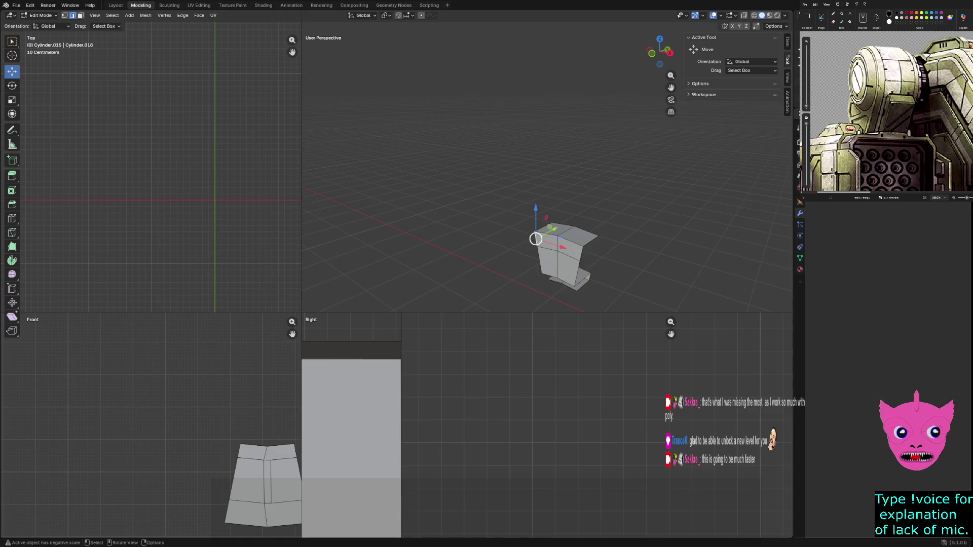
key(KP_8)
key(KP_2)
key(KP_2)
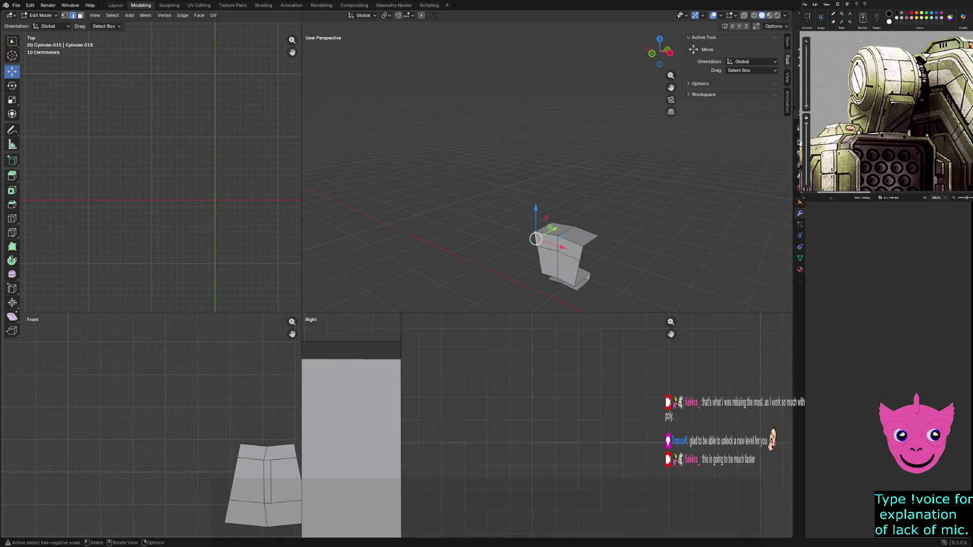
key(KP_8)
key(KP_8)
key(KP_8)
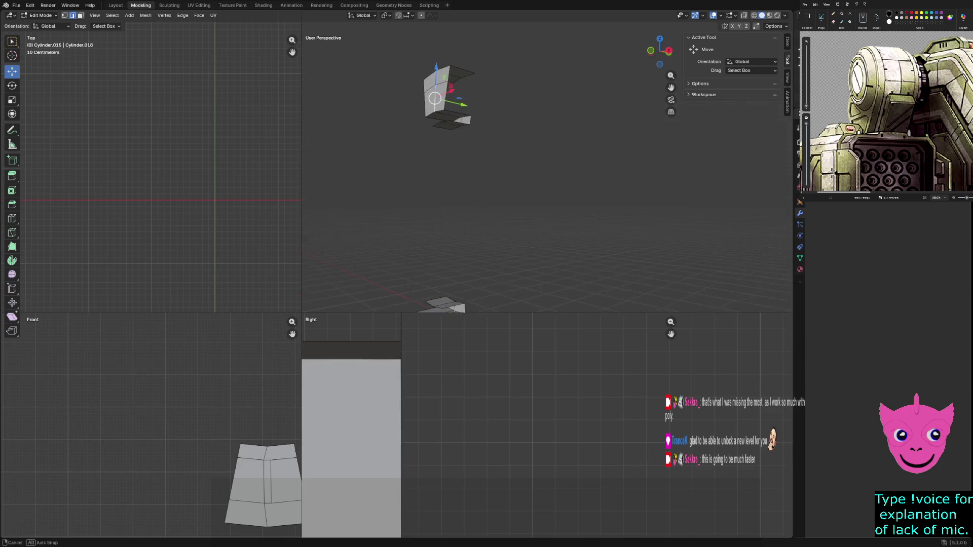
click(422, 76)
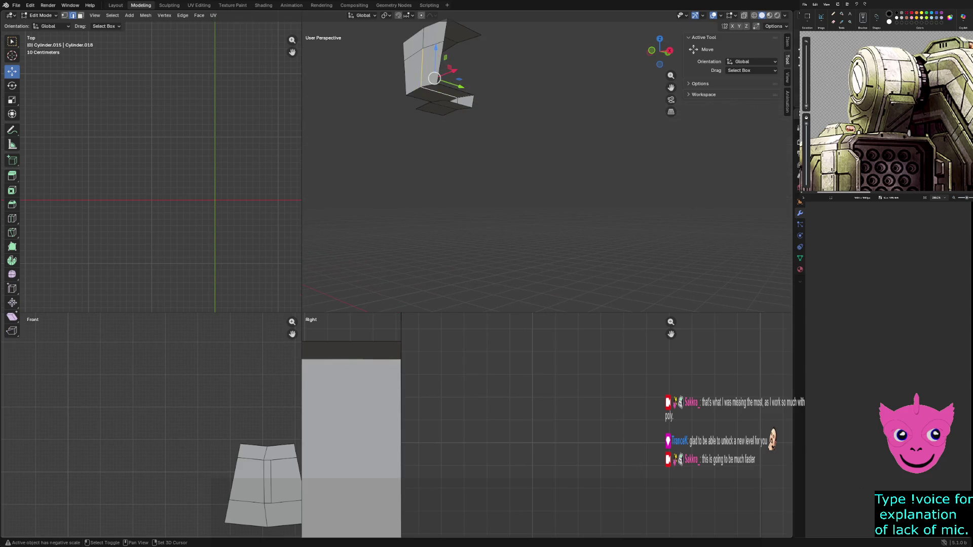
Bevel the vertical seam and bottom edges with a 0.01 m width, then clear the selection
key(ctrl+b)
key(Return)
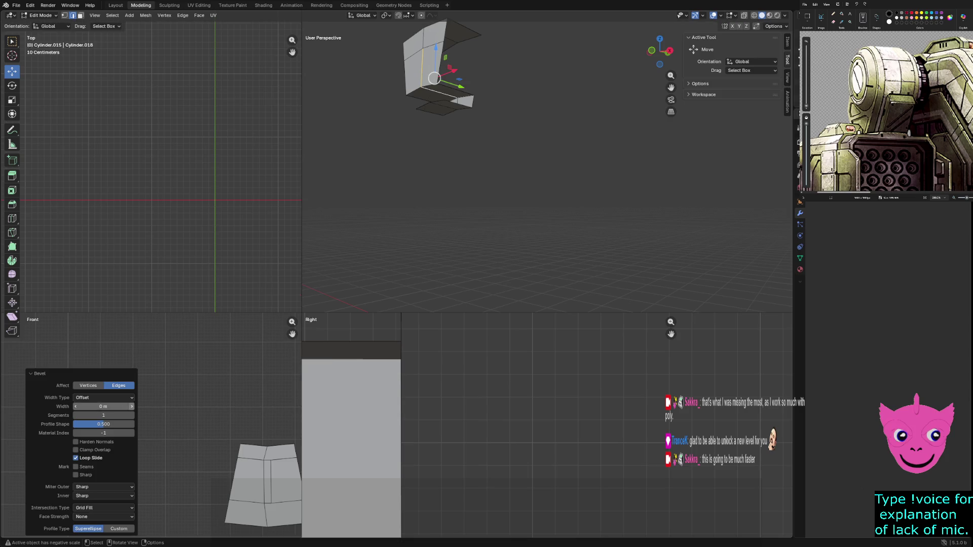
click(130, 406)
key(KP_Decimal)
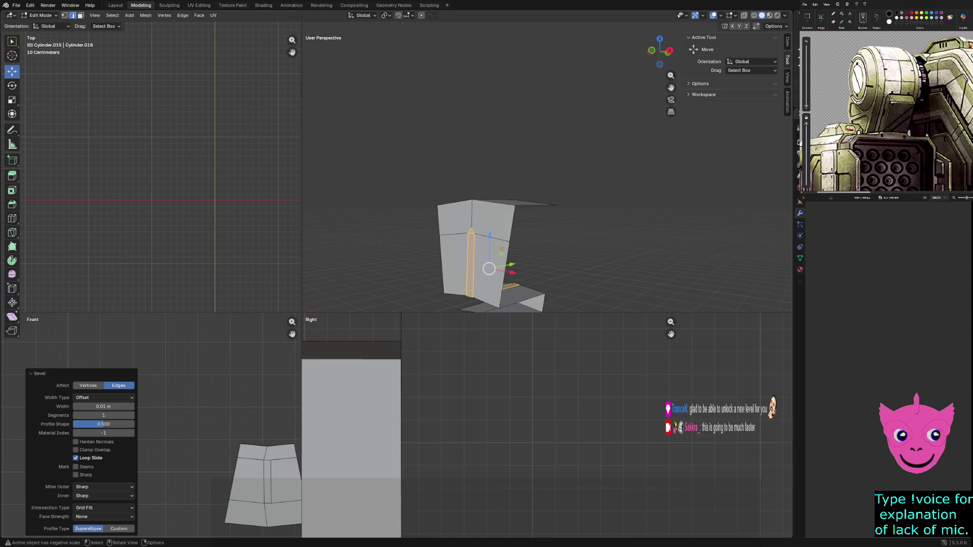
key(alt+a)
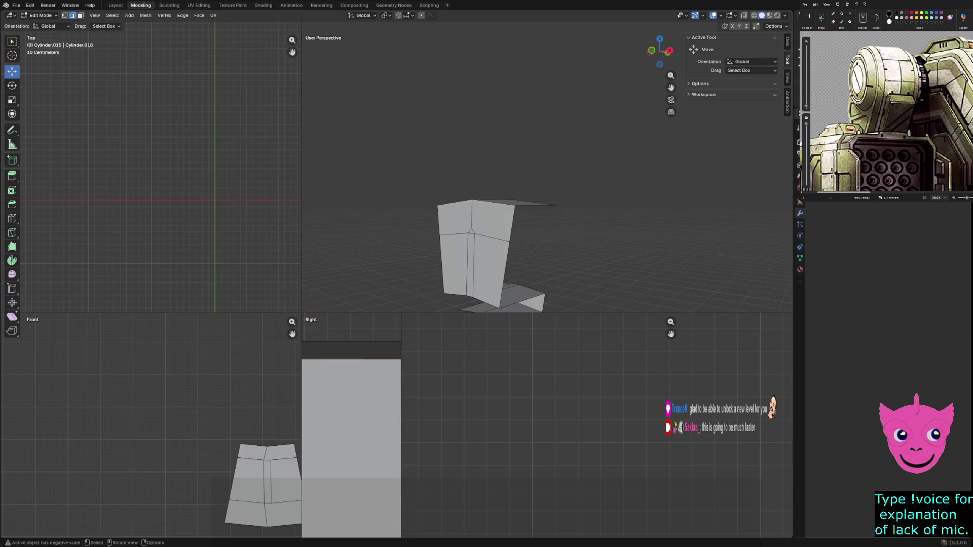
Merge the mid-seam vertex pair and the stray underside pair using At Last
key(1)
click(471, 229)
scroll(471, 229, up, 2)
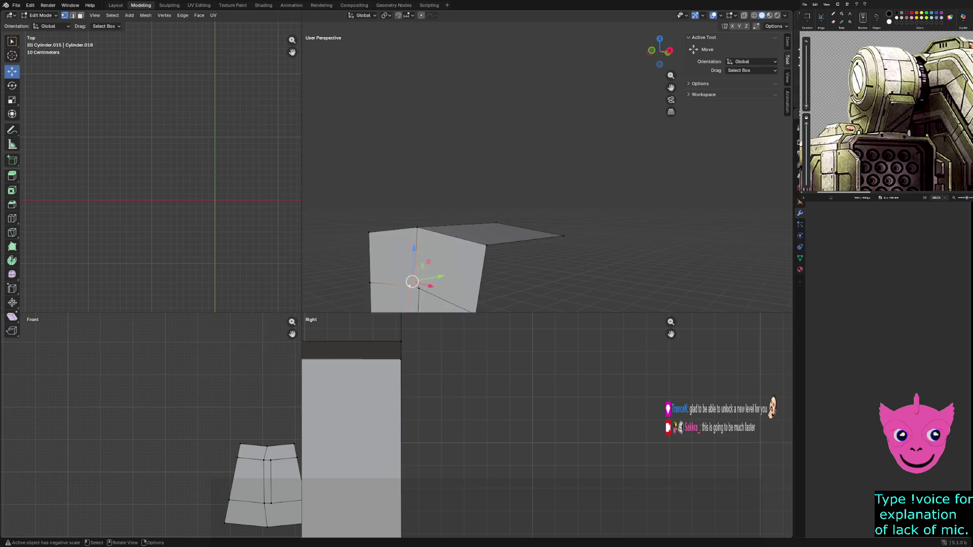
middle_drag(431, 284, 398, 253)
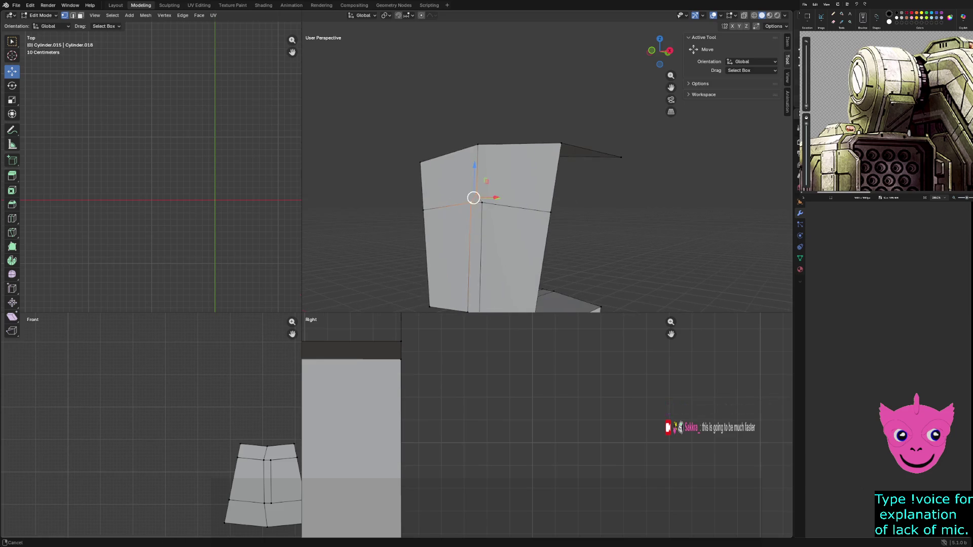
key(m)
click(395, 294)
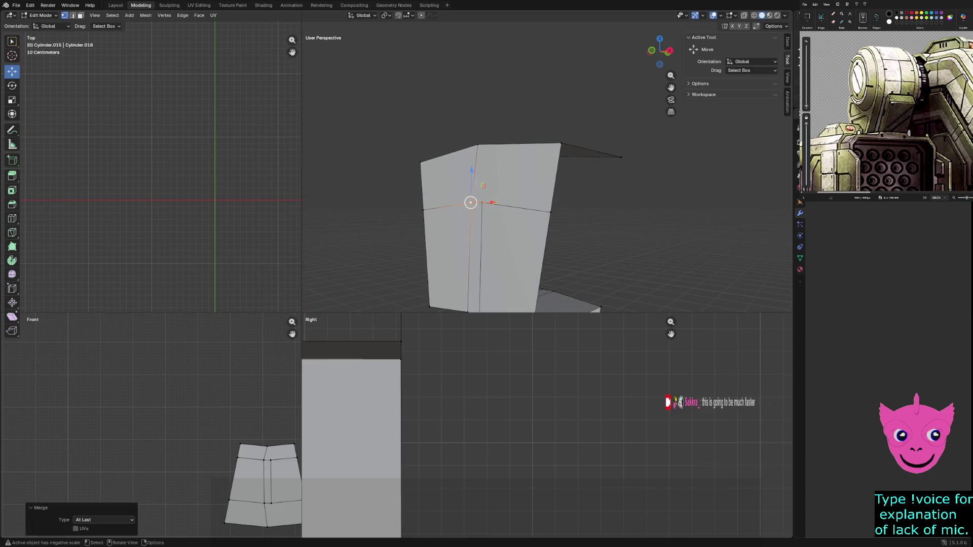
mouse_move(395, 295)
middle_down()
mouse_move(406, 263)
mouse_move(398, 245)
middle_up()
middle_drag(398, 245, 441, 243)
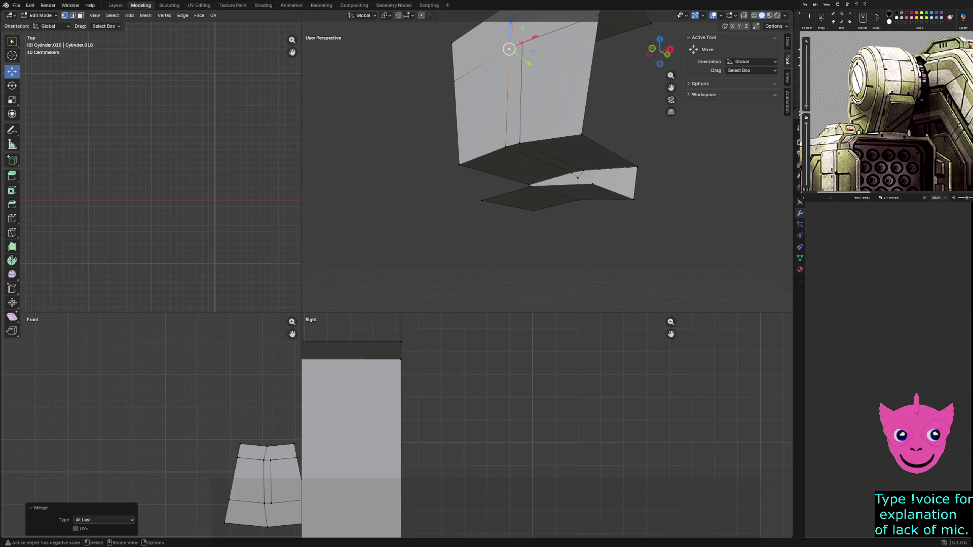
click(580, 175)
key(m)
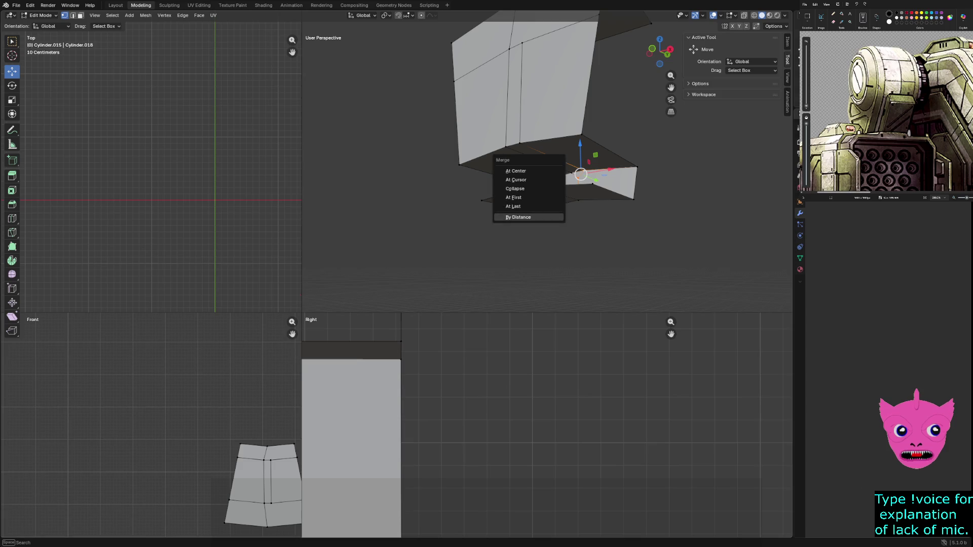
click(513, 206)
key(alt+a)
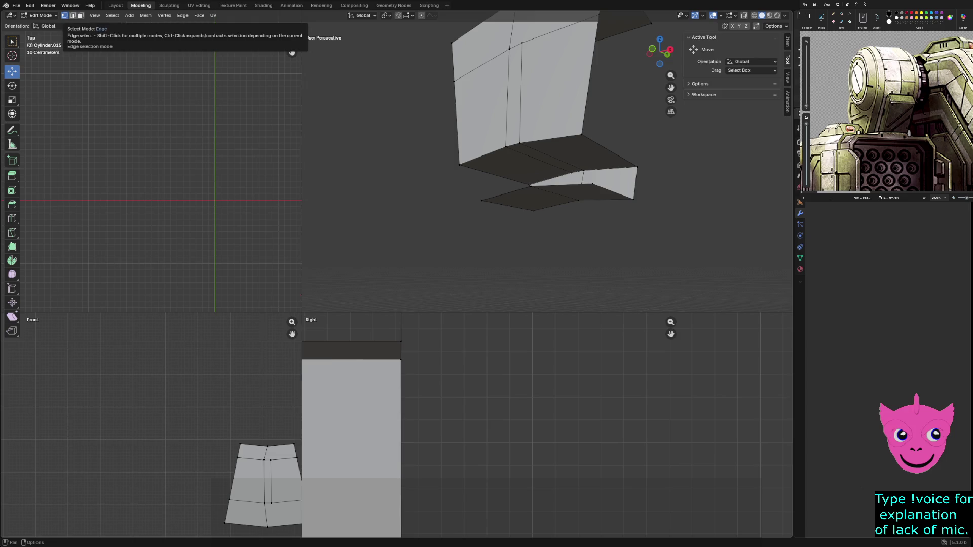
In face select mode, delete the narrow vertical strip face at the seam
click(72, 16)
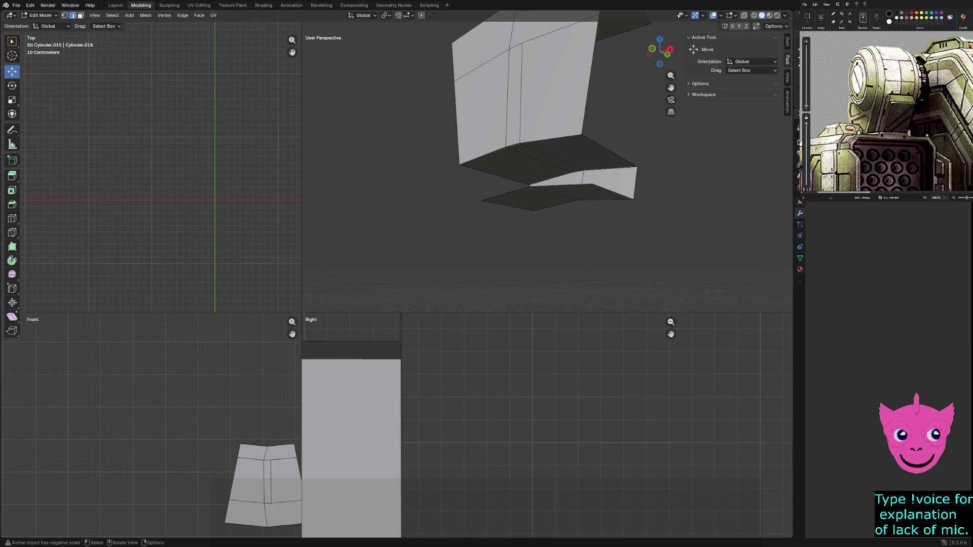
key(3)
click(545, 157)
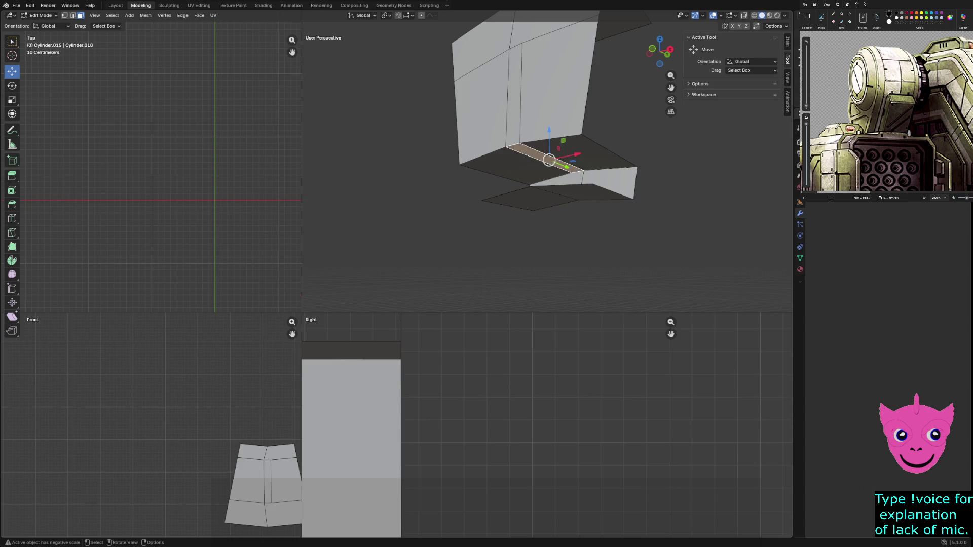
ctrl+click(514, 97)
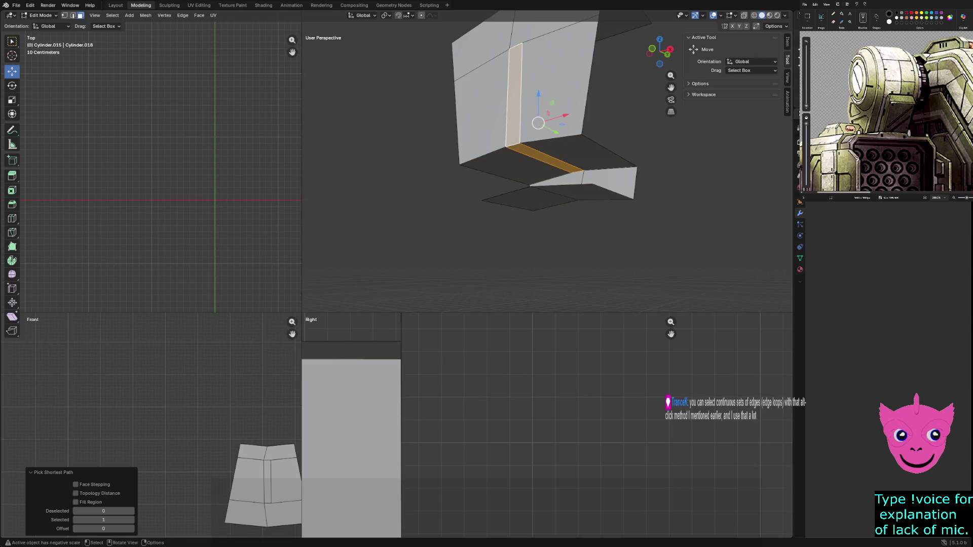
key(x)
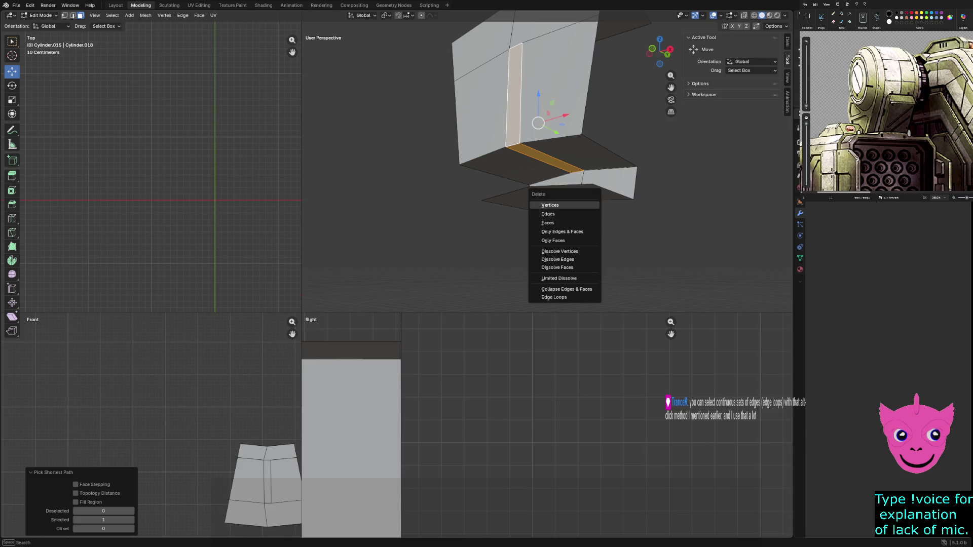
key(Escape)
key(alt+a)
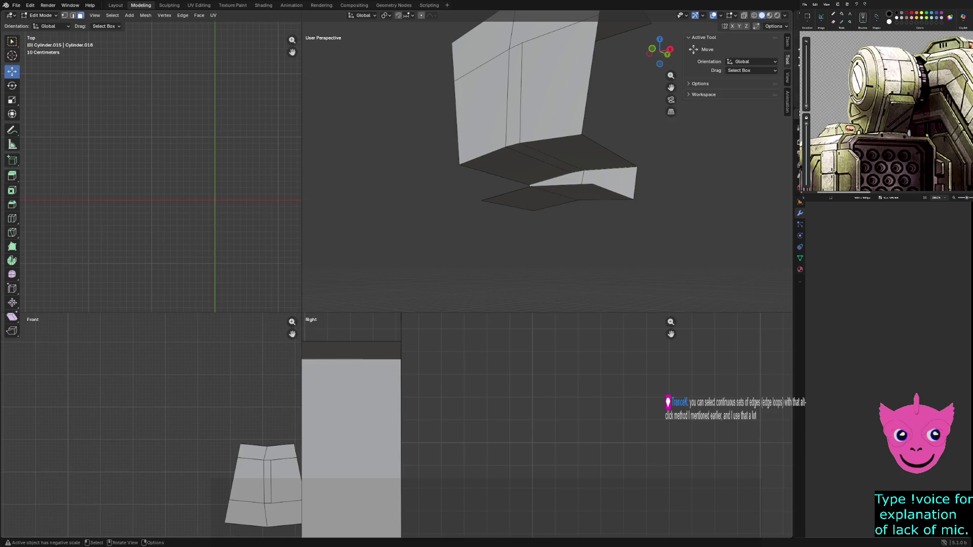
click(558, 101)
click(513, 97)
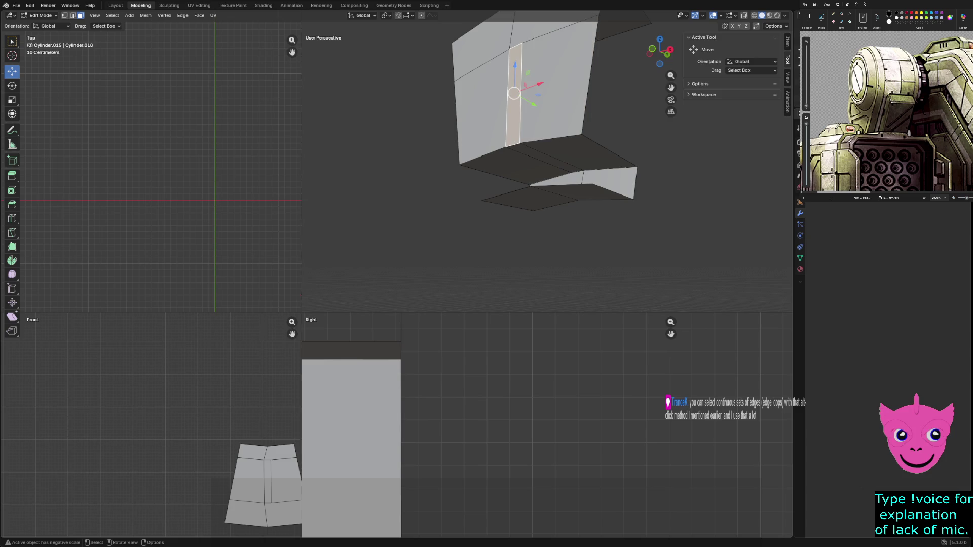
key(x)
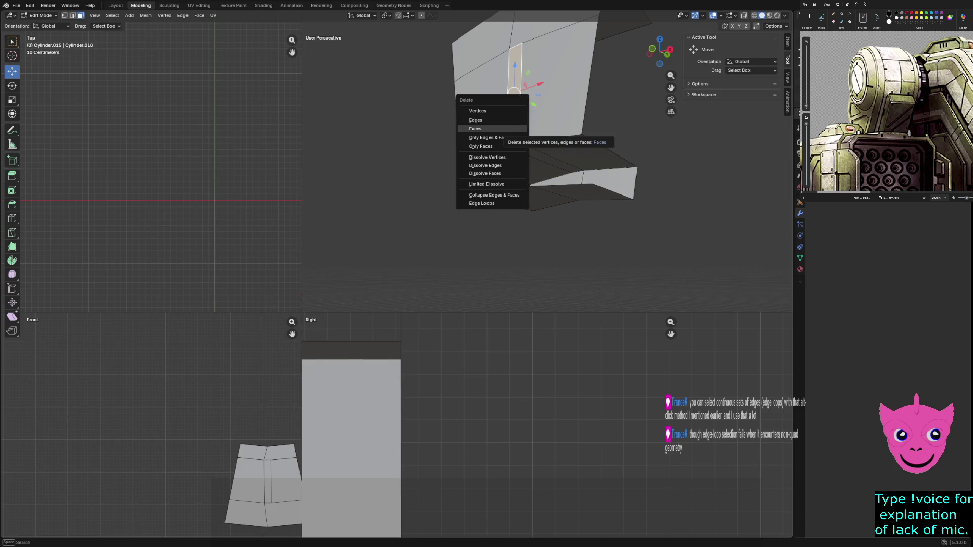
click(494, 126)
Extrude the bottom strip face about 0.13 m up into the gap
click(552, 159)
key(e)
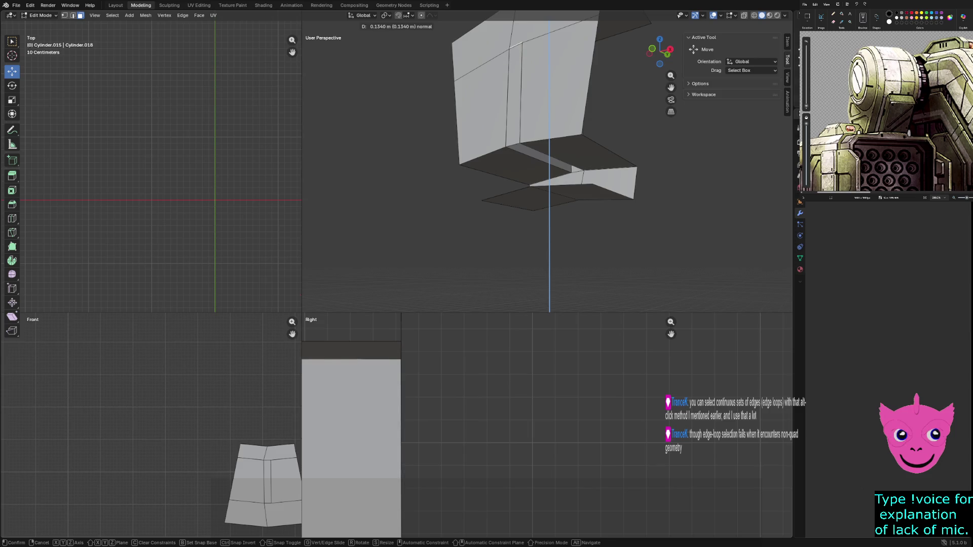
key(Return)
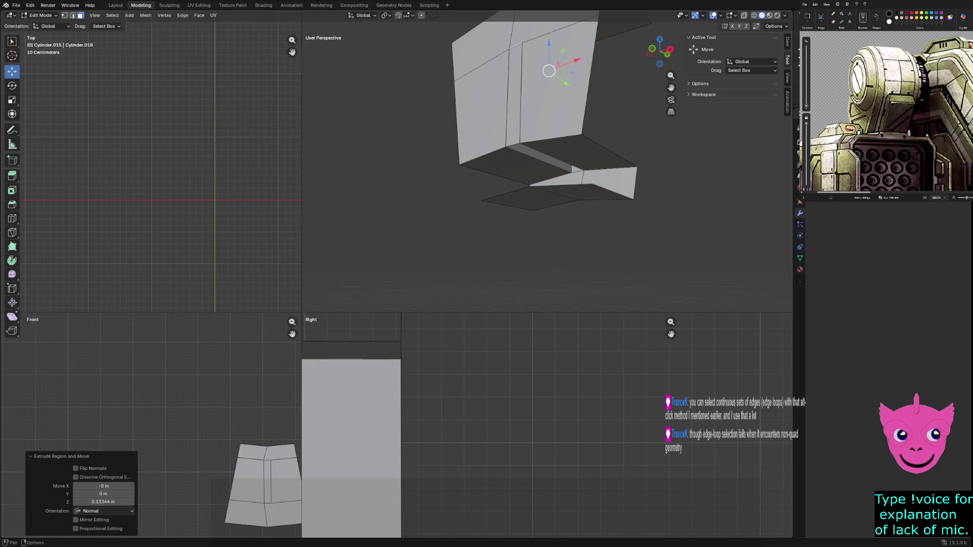
Turn on vertex select with X-ray and frame the box's top seam corners
key(1)
key(shift+z)
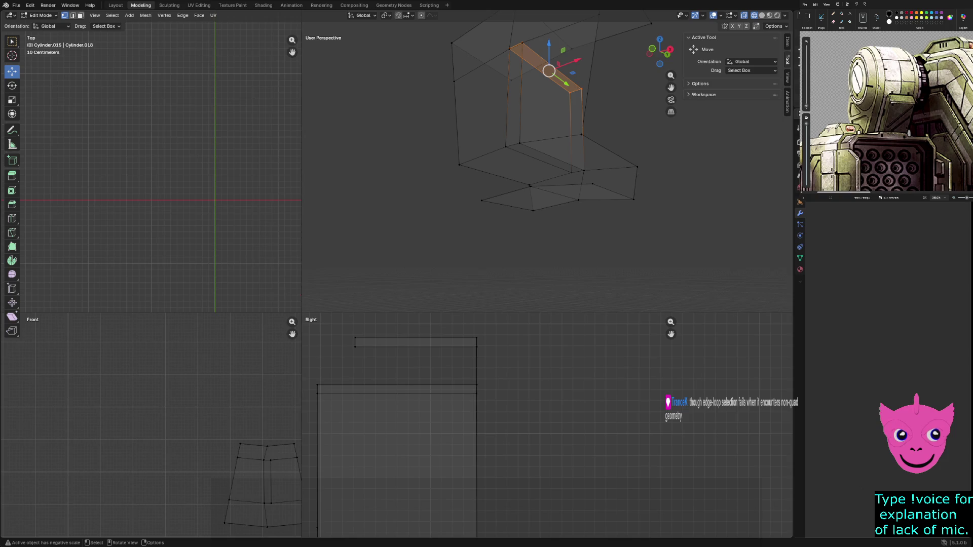
ctrl+middle_drag(702, 502, 703, 519)
scroll(550, 437, up, 4)
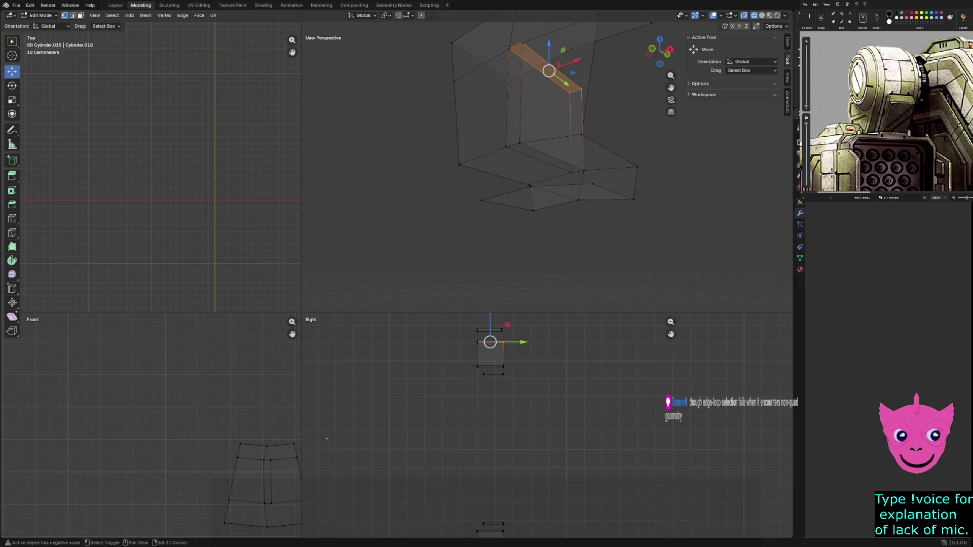
scroll(456, 365, up, 3)
shift+middle_drag(530, 377, 550, 436)
key(alt+a)
scroll(548, 426, up, 2)
middle_drag(517, 155, 608, 170)
shift+middle_drag(406, 228, 522, 223)
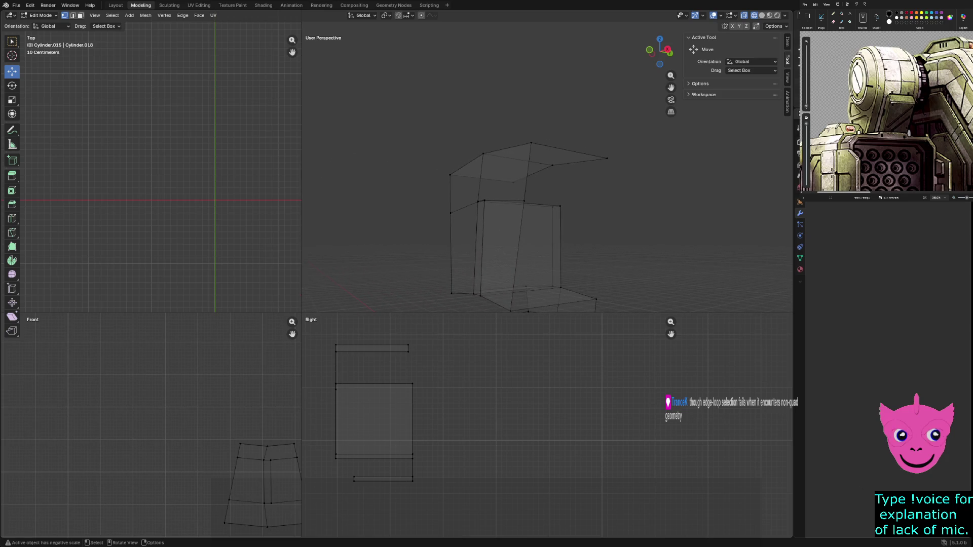
mouse_move(506, 178)
shift+middle_down()
mouse_move(507, 261)
mouse_move(537, 261)
mouse_move(532, 227)
shift+middle_up()
Merge the two pairs of seam corner vertices, each At Center
click(513, 249)
key(m)
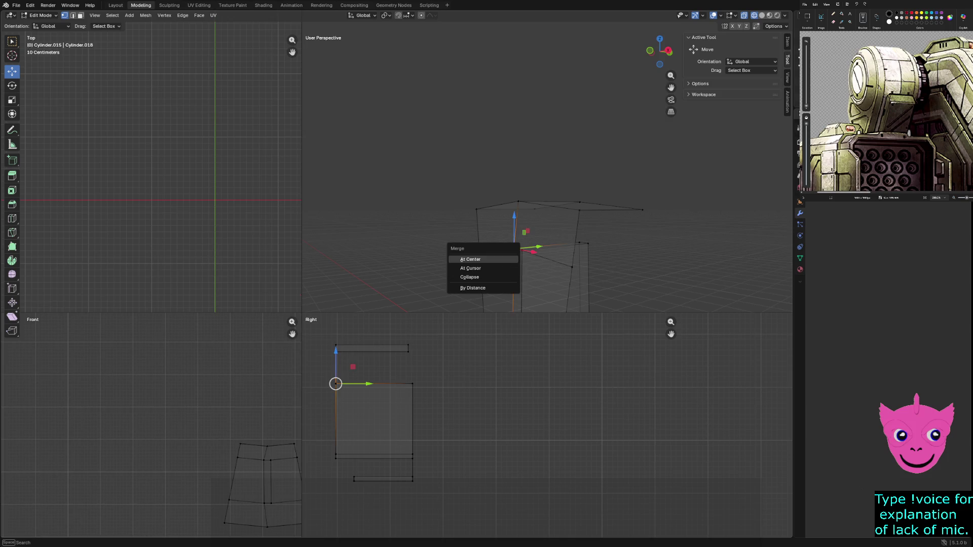
click(470, 259)
key(alt+a)
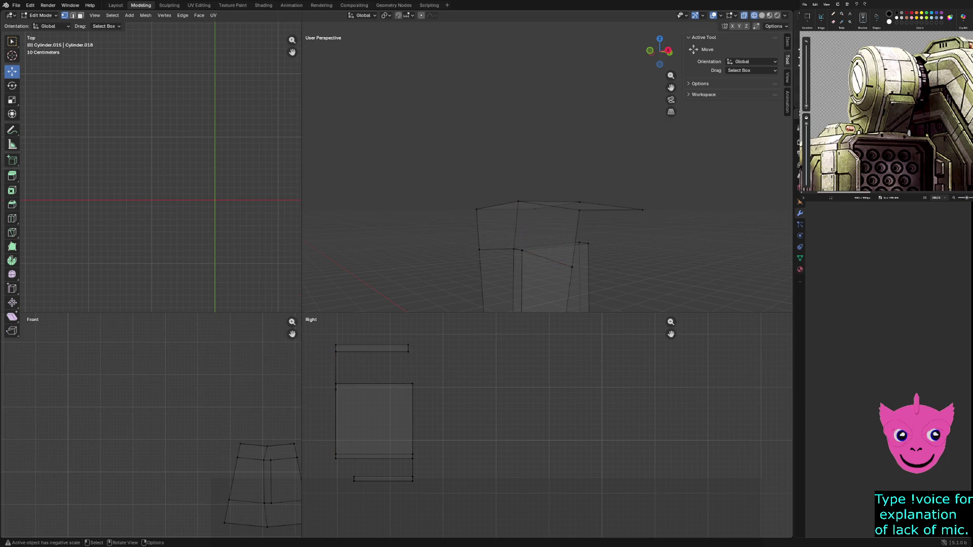
click(522, 250)
key(m)
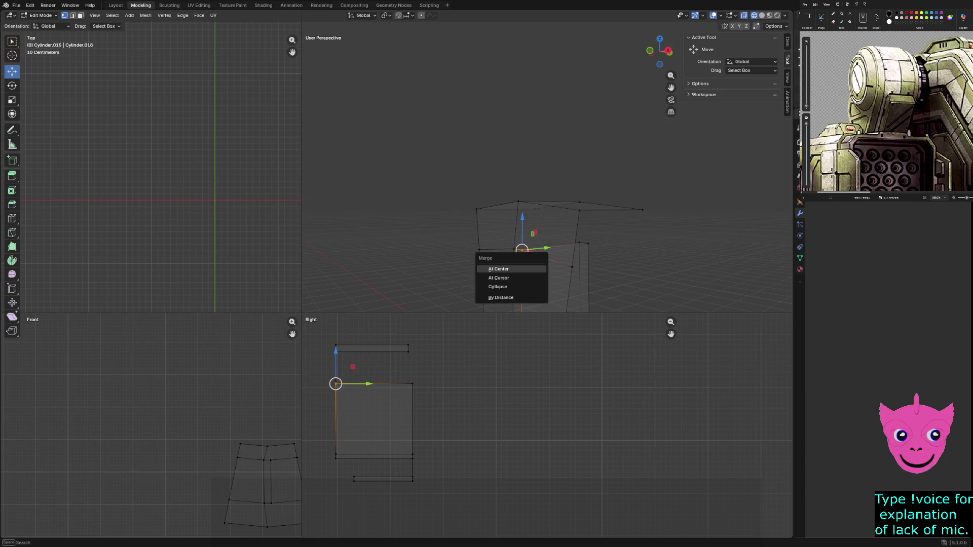
key(Return)
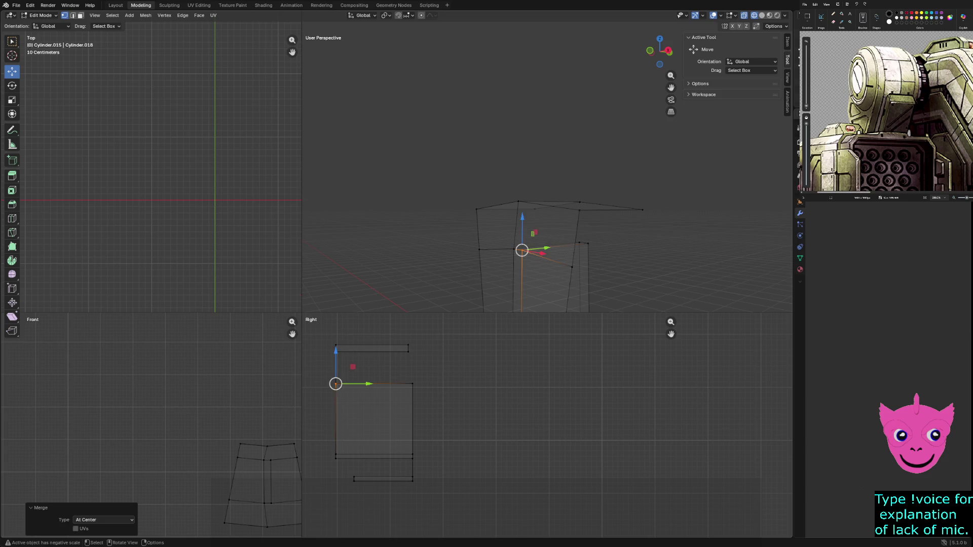
Return the viewports to Solid shading
scroll(618, 203, up, 5)
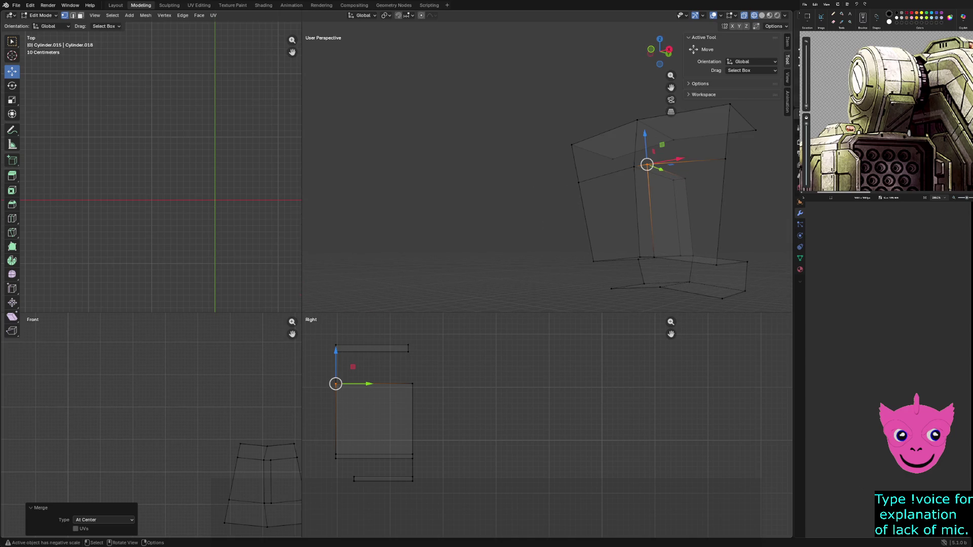
mouse_move(646, 165)
shift+middle_down()
mouse_move(532, 161)
mouse_move(534, 186)
mouse_move(582, 211)
shift+middle_up()
key(z)
click(558, 276)
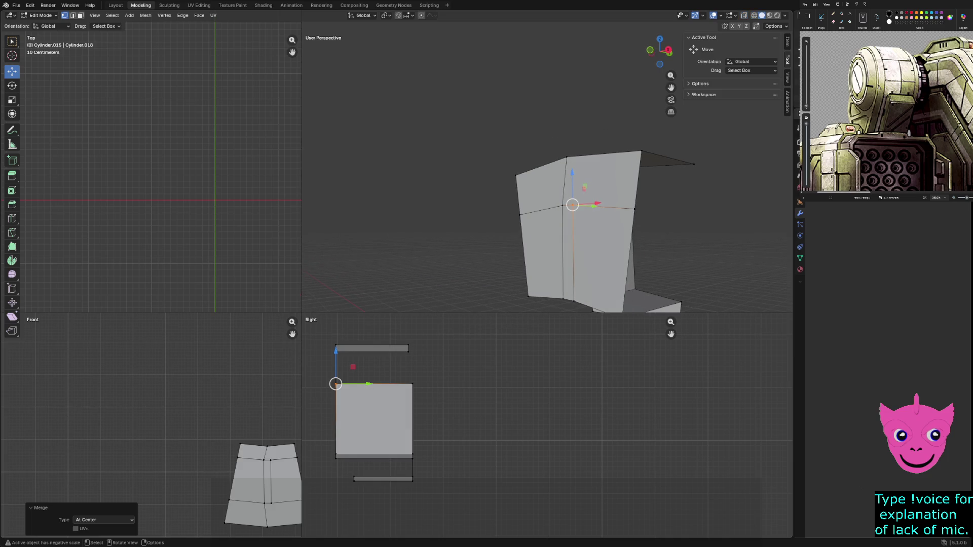
Deselect all, select the narrow middle seam face, and delete it with X > Faces
key(alt+a)
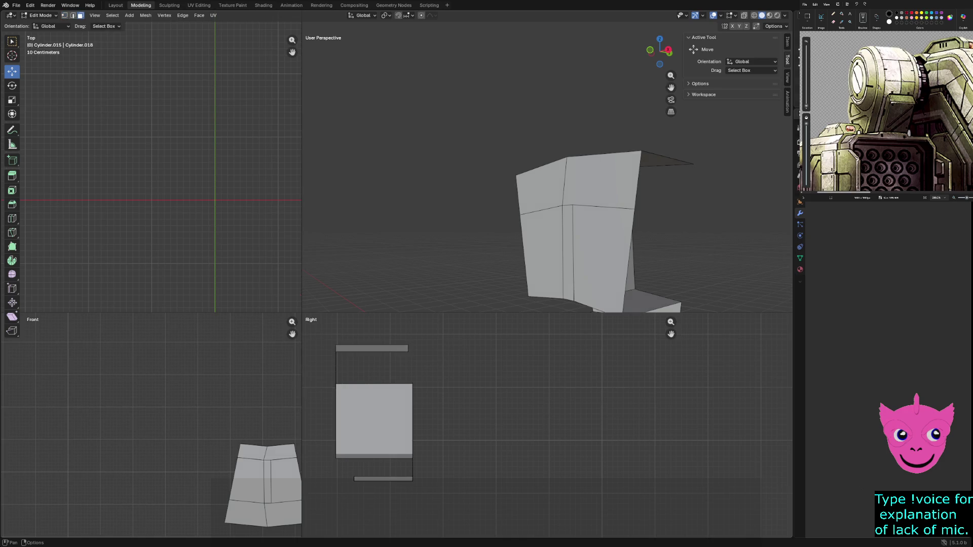
click(603, 253)
click(567, 254)
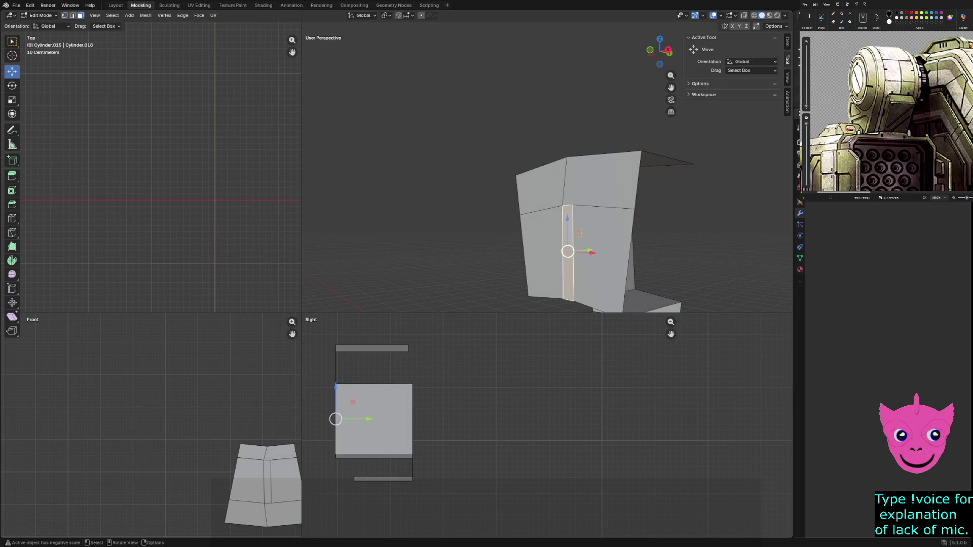
key(x)
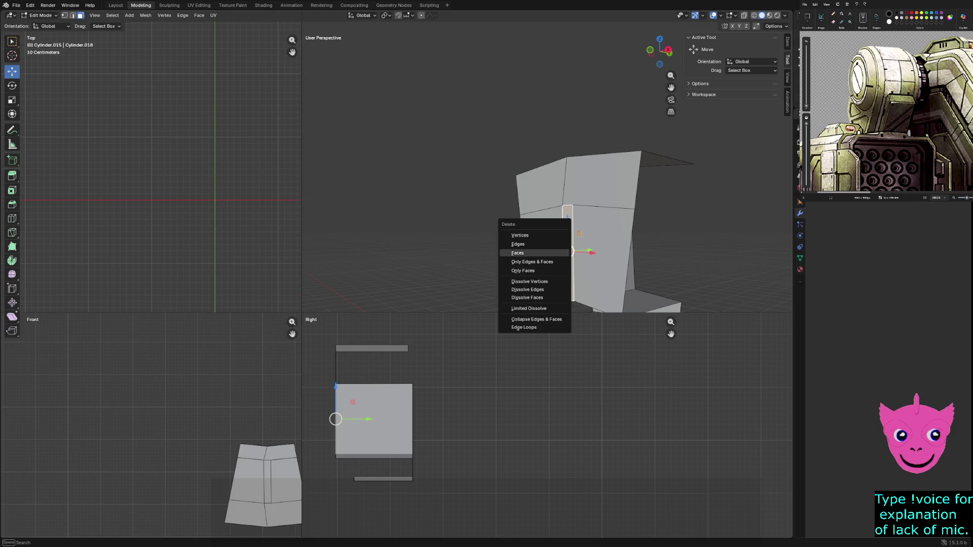
click(517, 253)
mouse_move(517, 252)
middle_down()
mouse_move(583, 230)
mouse_move(517, 215)
mouse_move(476, 265)
mouse_move(486, 253)
middle_up()
key(z)
key(Escape)
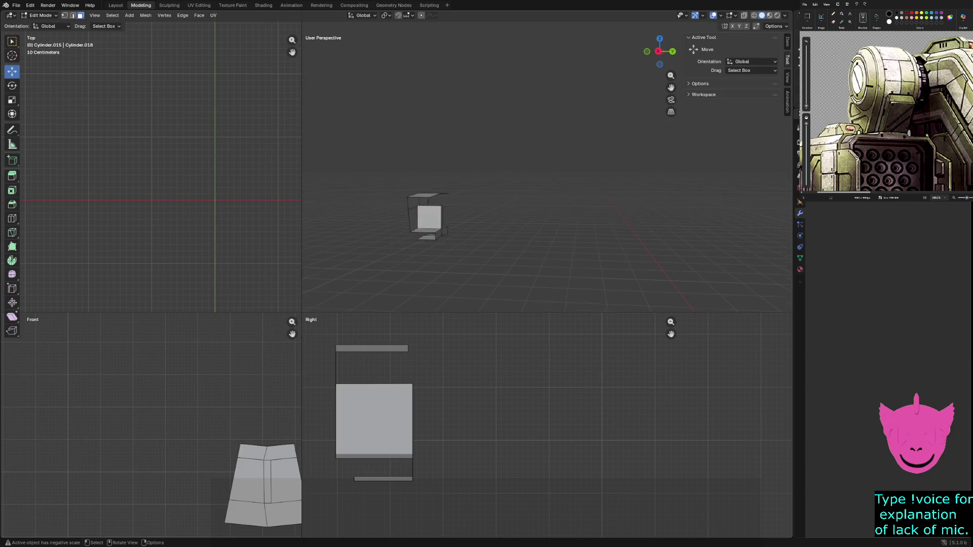
Reveal all hidden geometry with Alt+H and clear the selection
key(z)
key(Escape)
key(shift+h)
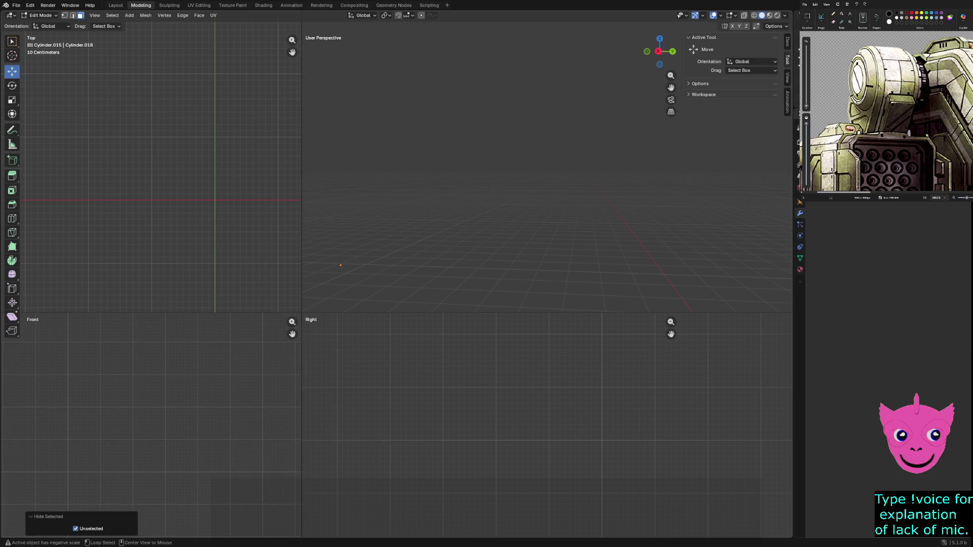
key(alt+h)
key(alt+a)
Zoom out to view the whole model, picking faces on the cylinder's bottom and neck column
middle_drag(548, 202, 608, 208)
mouse_move(624, 218)
middle_down()
mouse_move(657, 240)
mouse_move(577, 213)
mouse_move(572, 187)
mouse_move(618, 189)
mouse_move(532, 197)
middle_up()
scroll(562, 172, down, 3)
click(558, 302)
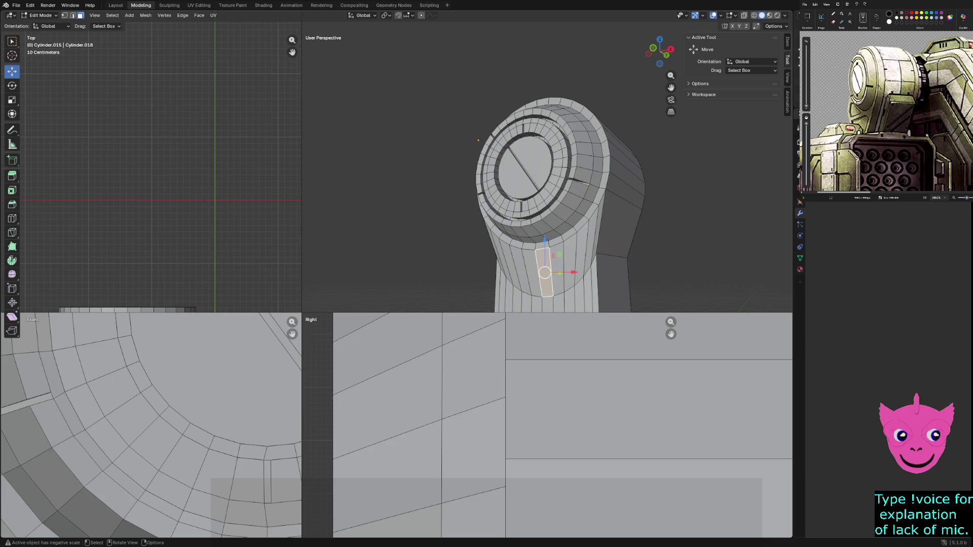
scroll(547, 213, down, 3)
scroll(540, 157, down, 2)
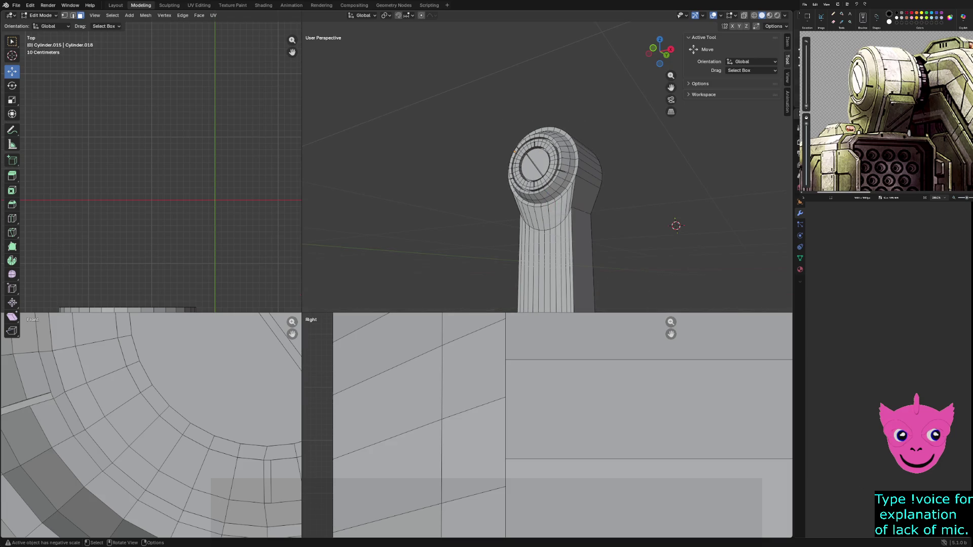
scroll(547, 202, down, 2)
click(532, 205)
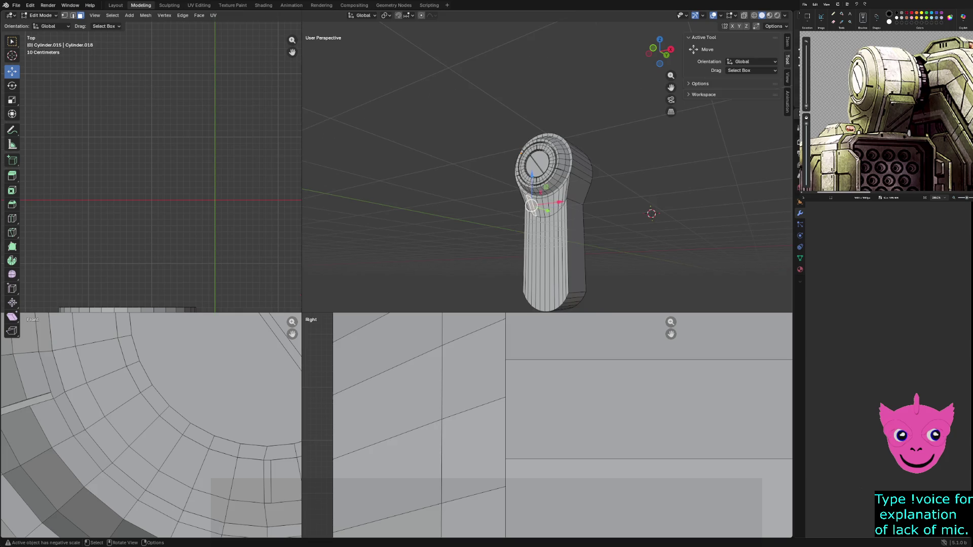
Switch all viewports to wireframe shading
scroll(152, 435, down, 5)
key(x)
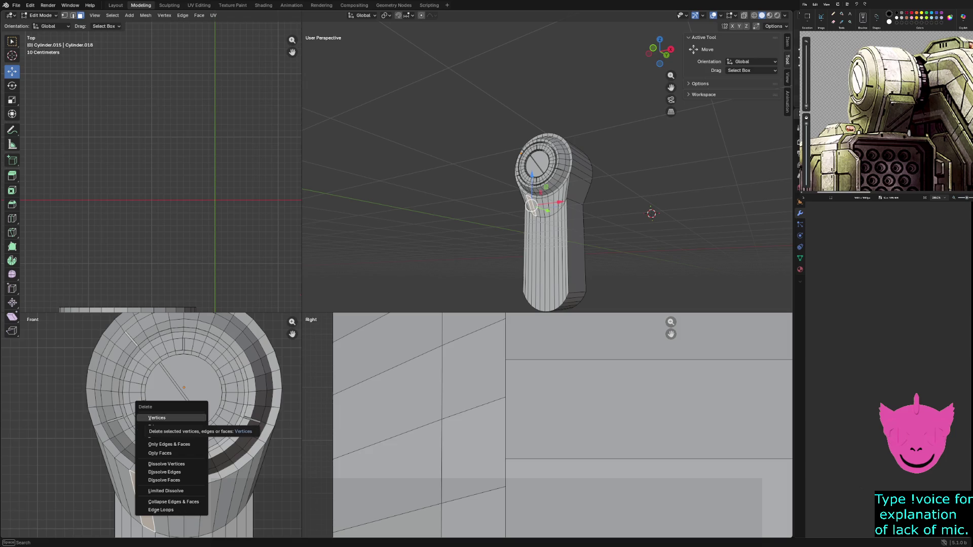
key(Escape)
key(z)
click(137, 214)
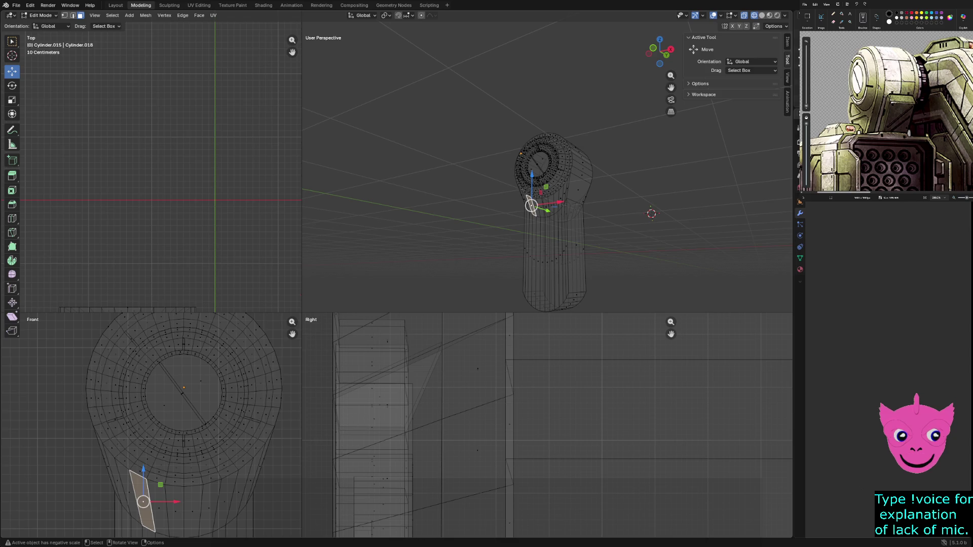
Enlarge the Front and Right views and move lower-left neck vertices 0.71 m right, 0.20 m down
key(alt+a)
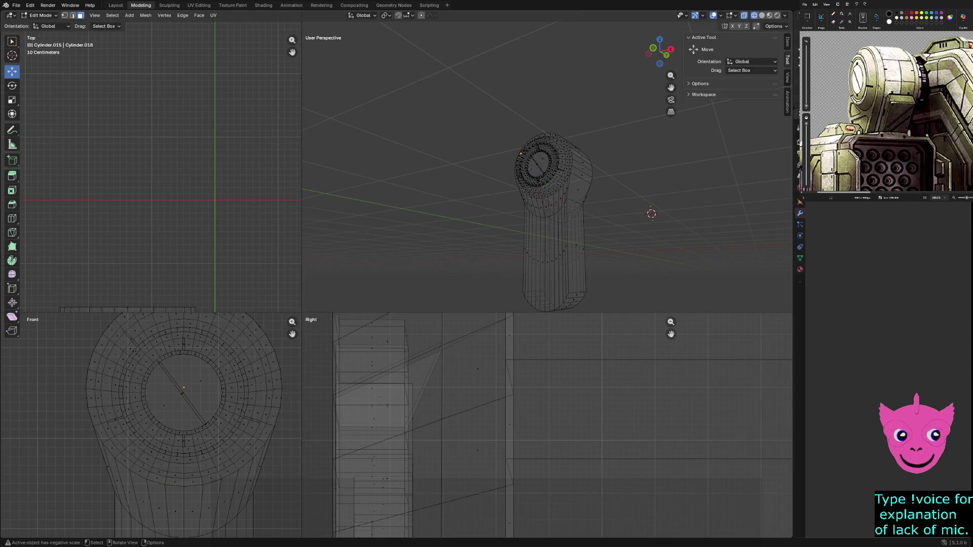
drag(302, 313, 468, 137)
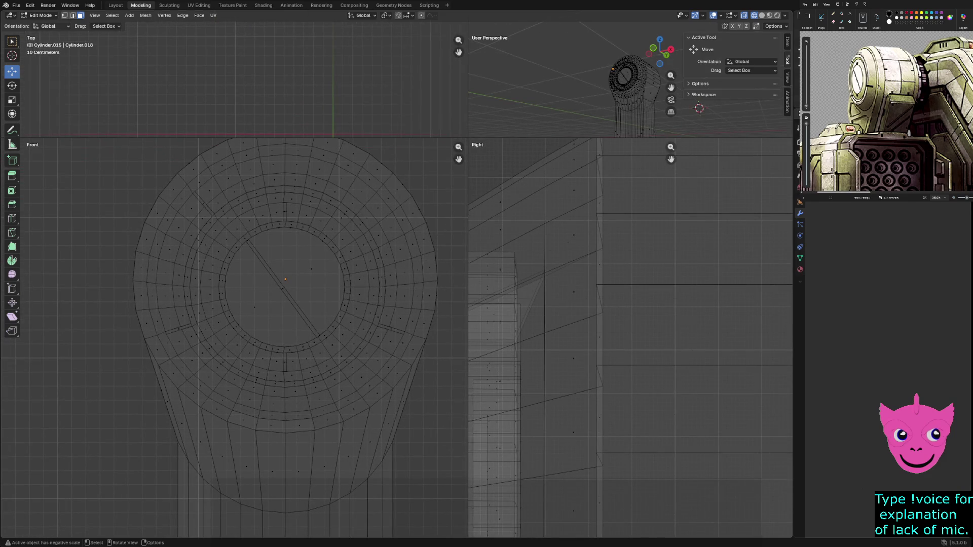
mouse_move(161, 441)
mouse_down()
mouse_move(226, 499)
mouse_move(323, 531)
mouse_up()
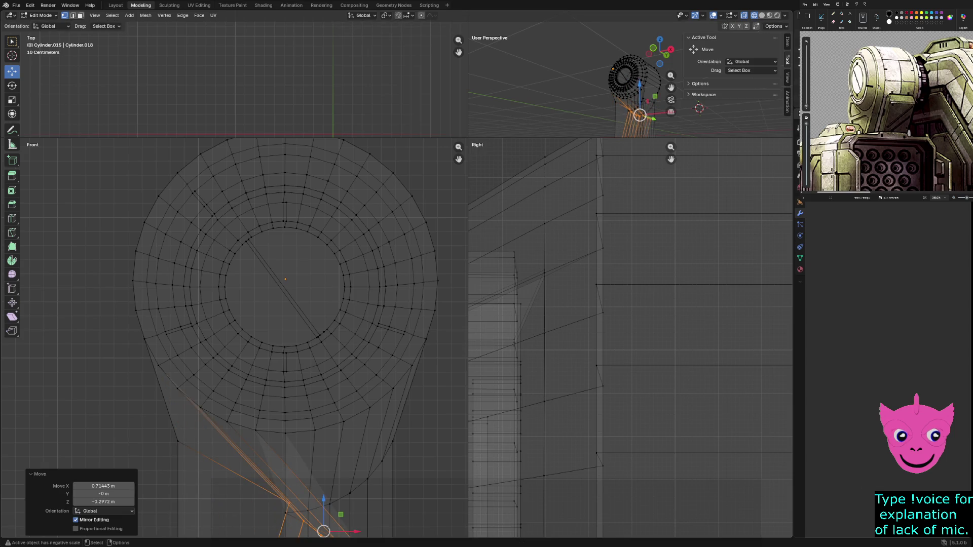
Undo the vertex move, try selecting and shifting lower neck edge loops, then clear the selection
key(ctrl+z)
mouse_move(435, 481)
shift+mouse_down()
mouse_move(411, 473)
mouse_move(220, 505)
mouse_move(216, 527)
shift+mouse_up()
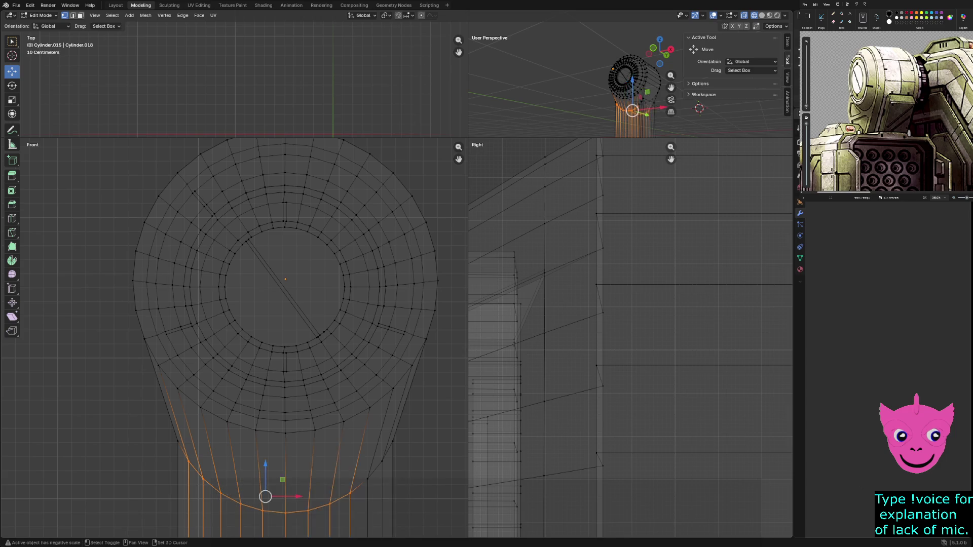
shift+drag(449, 415, 356, 478)
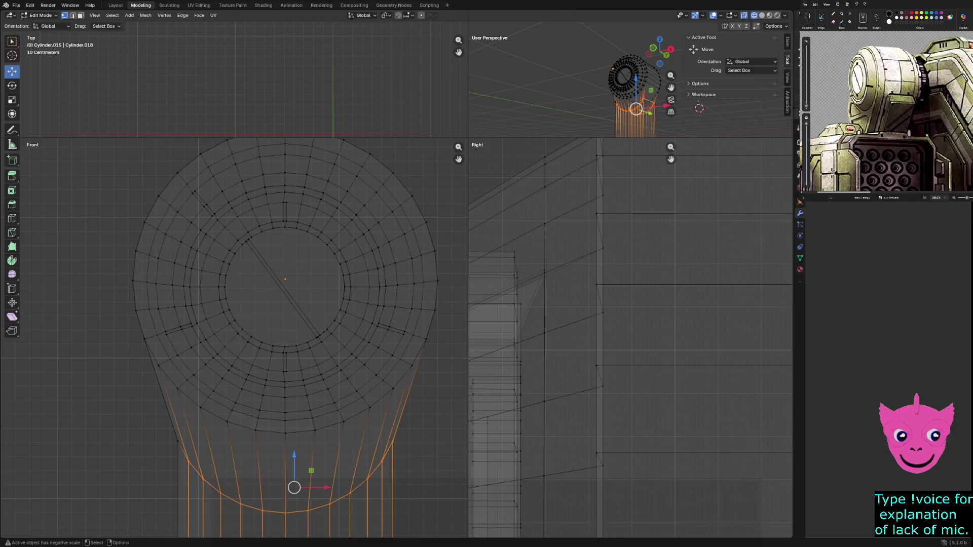
mouse_move(294, 456)
mouse_down()
mouse_move(294, 377)
mouse_move(294, 416)
mouse_up()
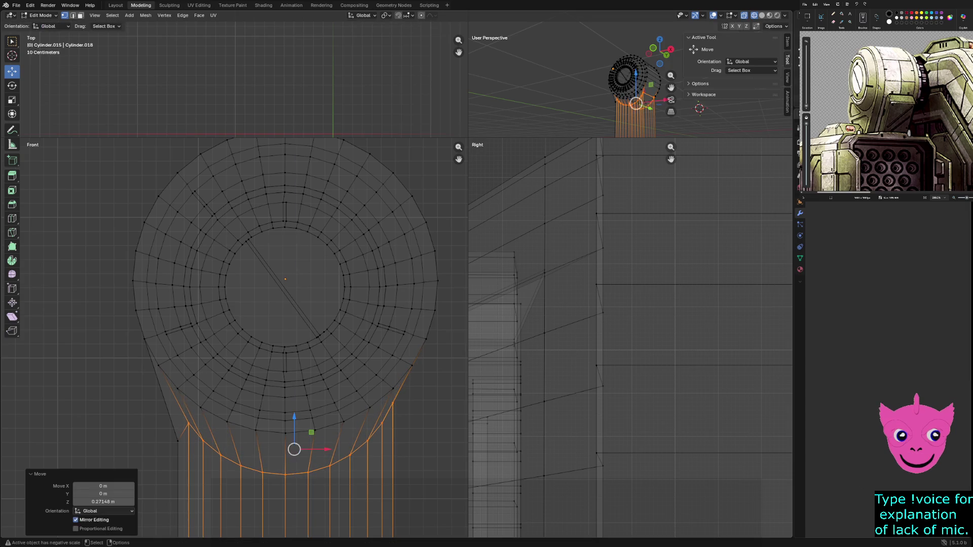
click(392, 212)
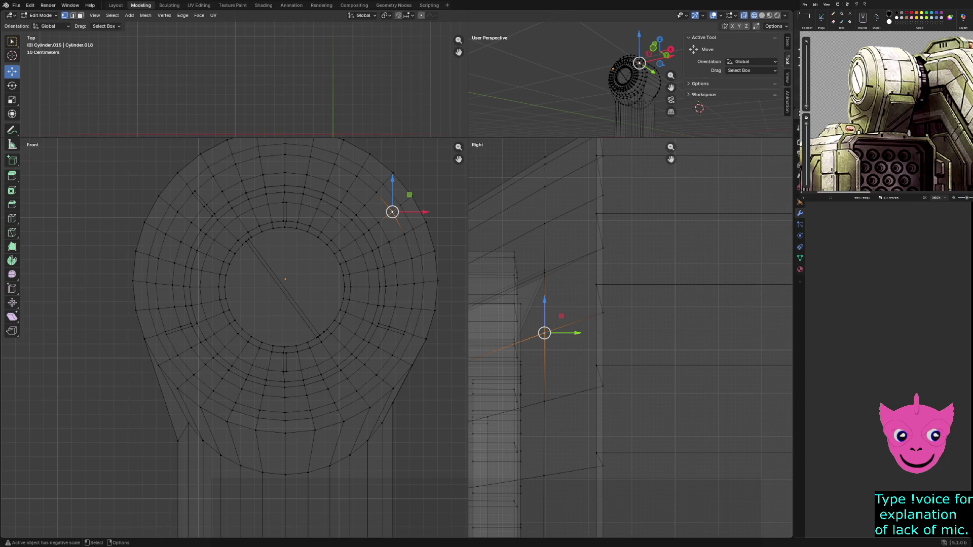
alt+click(319, 468)
mouse_move(294, 450)
mouse_down()
mouse_move(294, 488)
mouse_move(285, 413)
mouse_move(285, 438)
mouse_up()
alt+shift+click(178, 446)
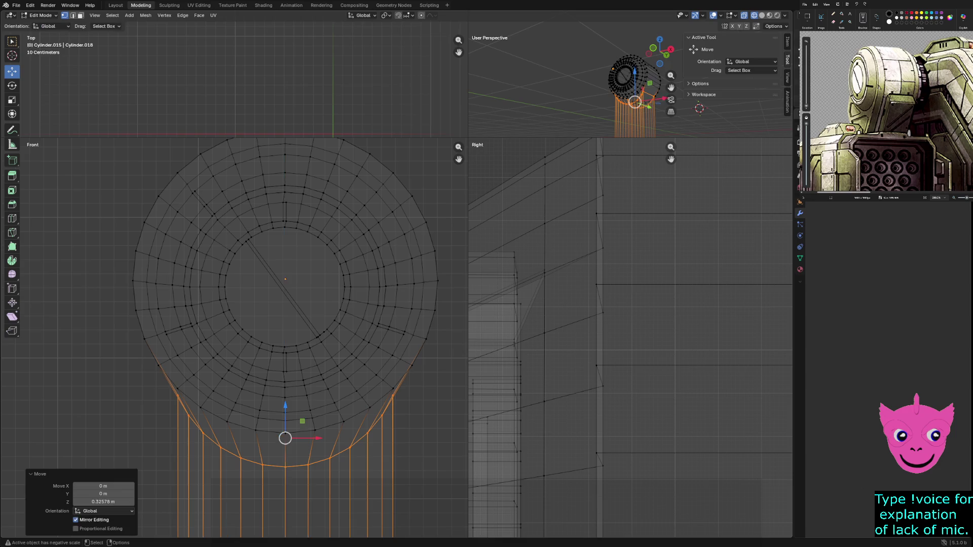
key(alt+a)
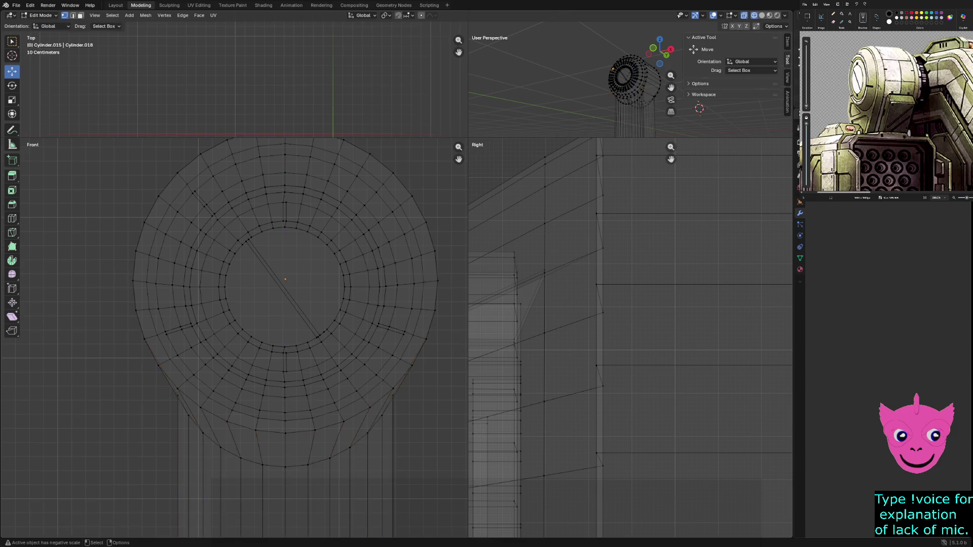
Raise the lower rim vertices 0.1057 m along Z, then deselect all
mouse_move(199, 430)
shift+mouse_down()
mouse_move(293, 482)
mouse_move(246, 471)
shift+mouse_up()
mouse_move(238, 433)
shift+mouse_down()
mouse_move(326, 474)
mouse_move(363, 472)
shift+mouse_up()
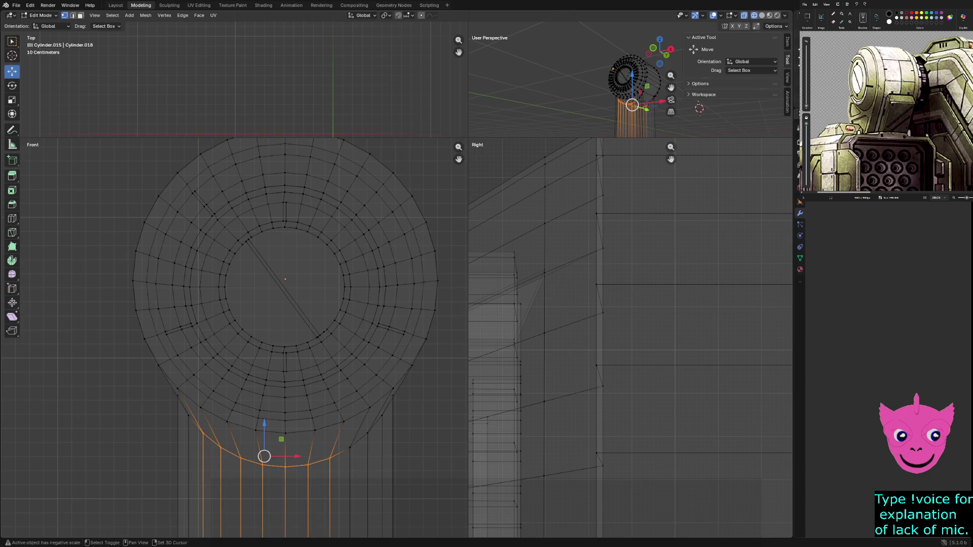
shift+click(350, 449)
shift+click(368, 433)
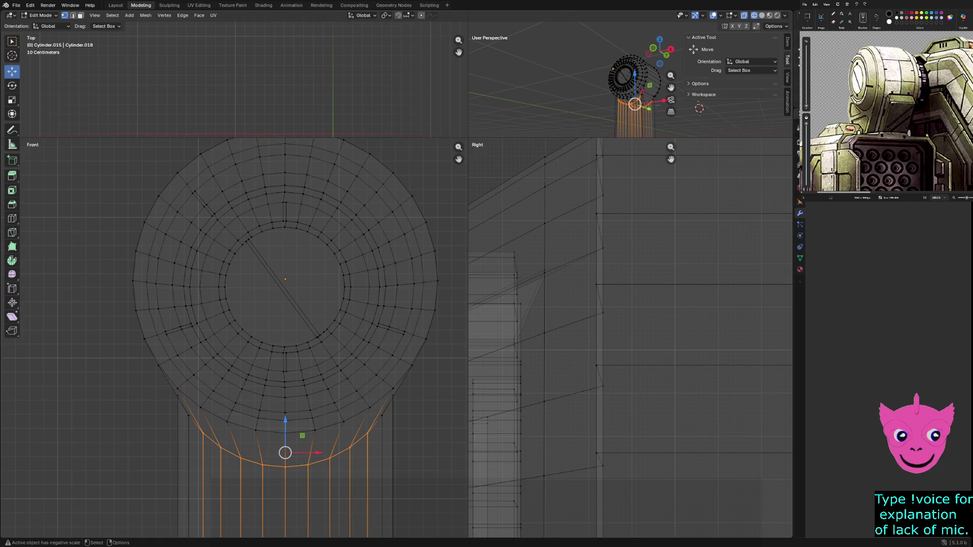
key(g)
key(z)
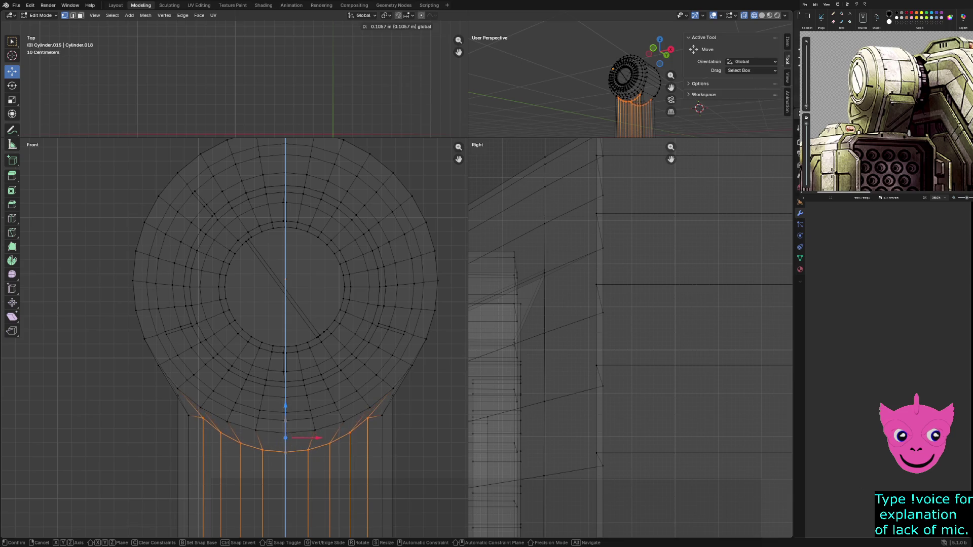
key(Return)
key(alt+a)
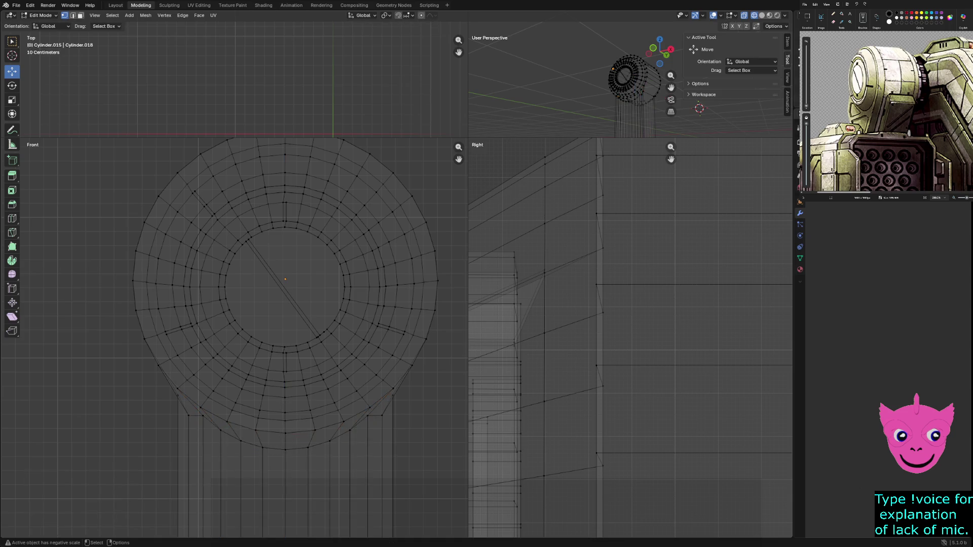
drag(214, 428, 369, 476)
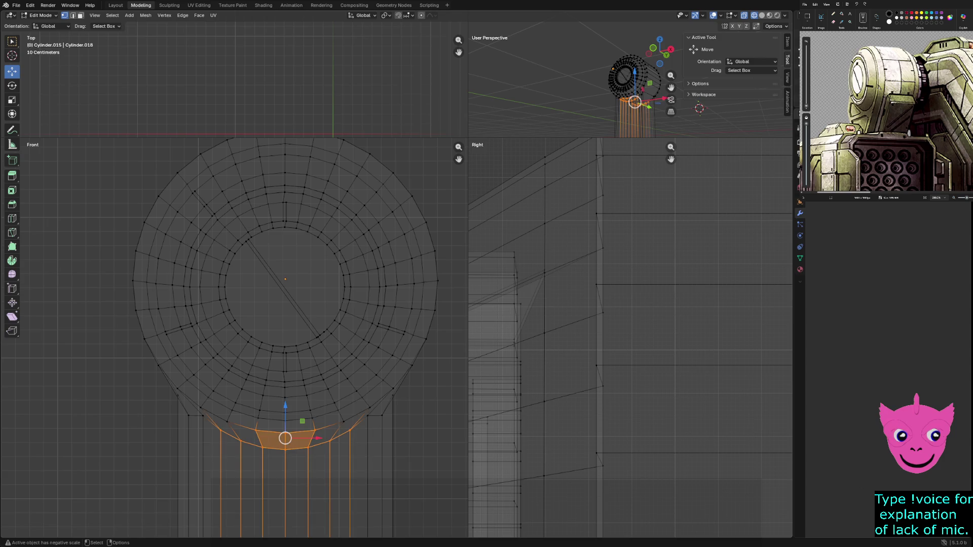
key(shift)
shift+click(284, 440)
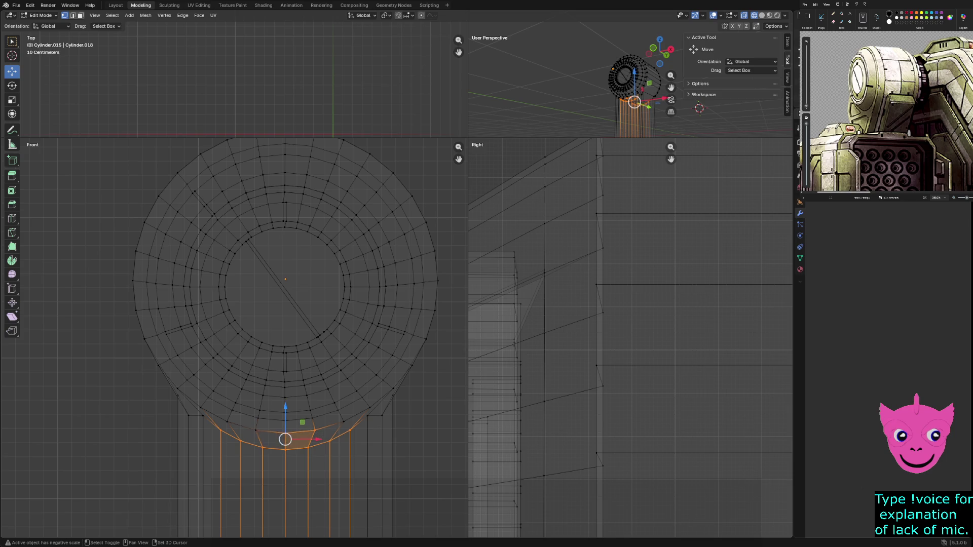
shift+click(284, 440)
shift+click(283, 440)
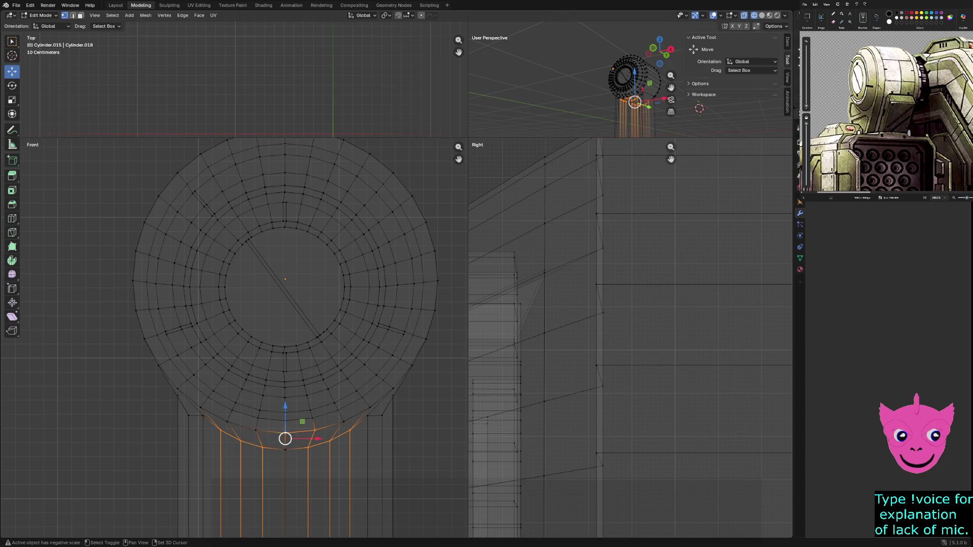
alt+click(284, 439)
alt+click(285, 440)
shift+click(276, 439)
shift+click(285, 438)
shift+click(285, 439)
shift+click(285, 439)
shift+click(286, 438)
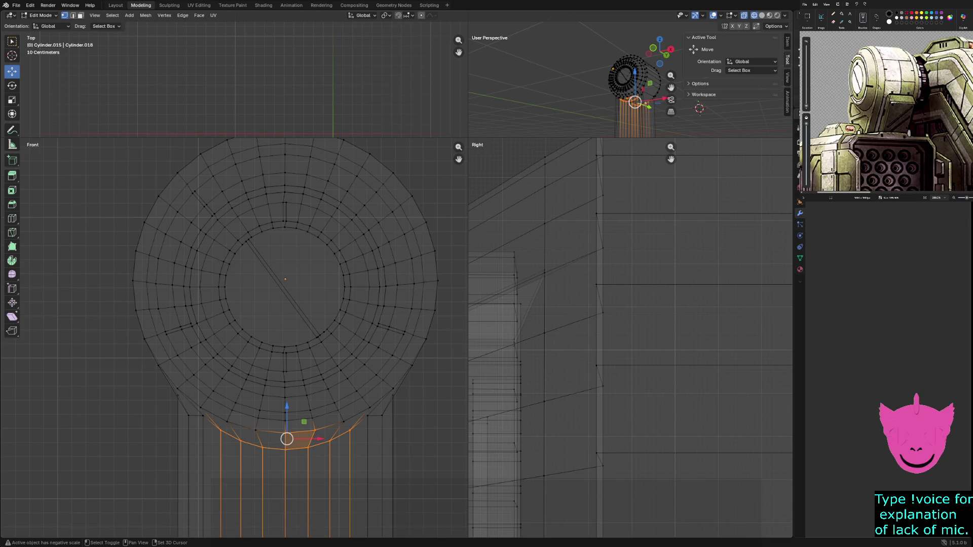
shift+click(286, 439)
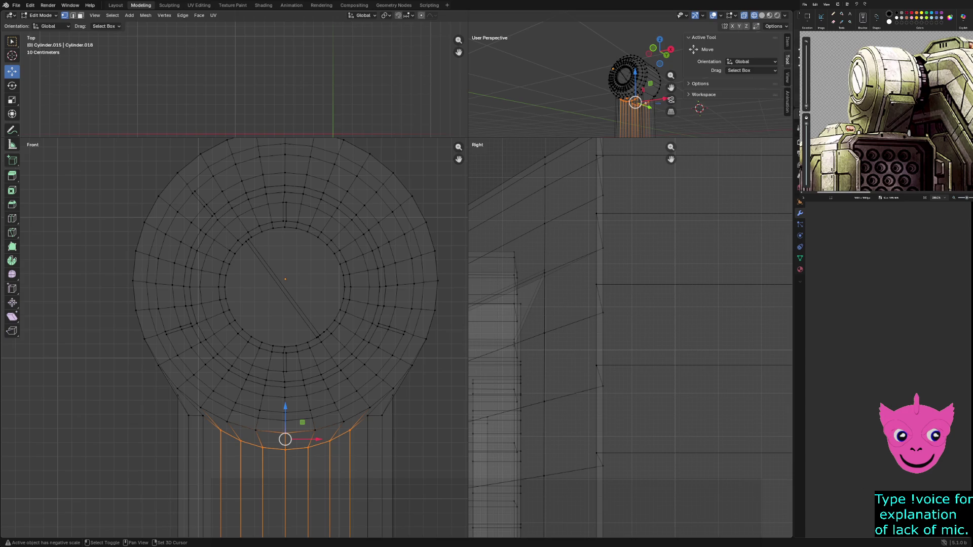
shift+click(285, 440)
shift+click(286, 440)
shift+click(285, 440)
shift+click(285, 439)
shift+click(285, 439)
key(ctrl+z)
key(b)
key(Escape)
click(220, 430)
shift+click(220, 430)
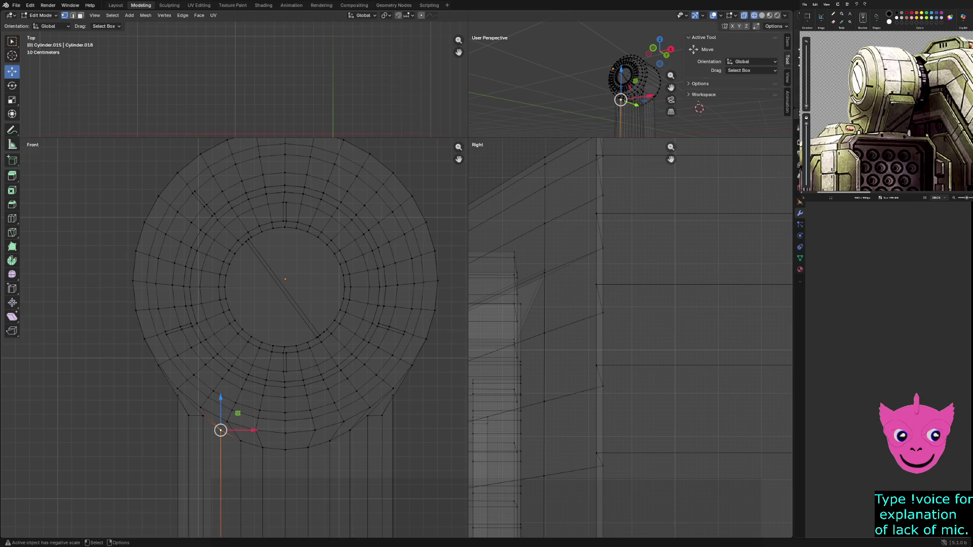
Undo back past the vertical edge selection so the lone vertex is deselected
key(ctrl+z)
scroll(221, 431, up, 2)
key(ctrl+shift+z)
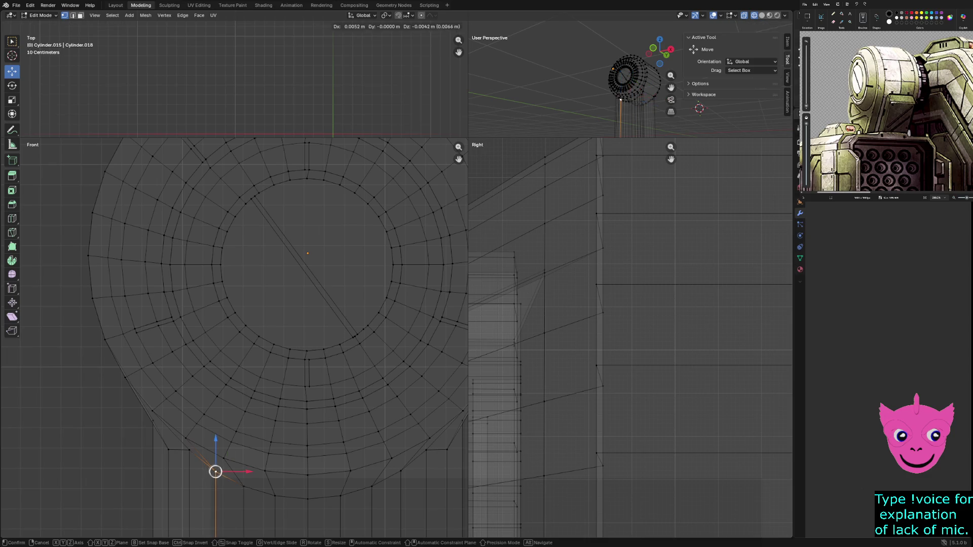
key(ctrl+z)
key(ctrl+shift+z)
key(ctrl+z)
key(ctrl+z)
Raise the row of lower-edge vertices 0.0556 m along Z, then deselect all
click(215, 471)
shift+click(244, 488)
shift+click(275, 495)
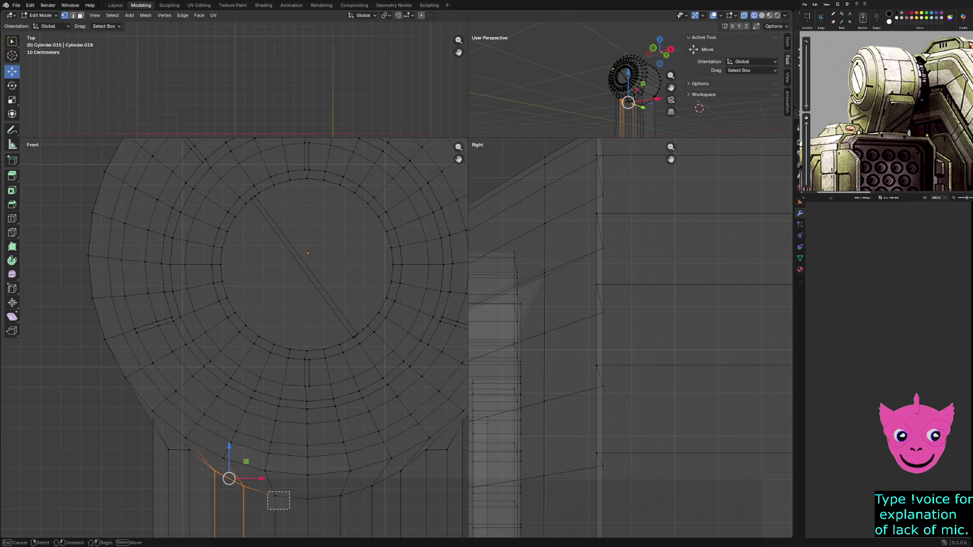
shift+click(308, 498)
shift+drag(329, 491, 355, 505)
shift+click(372, 487)
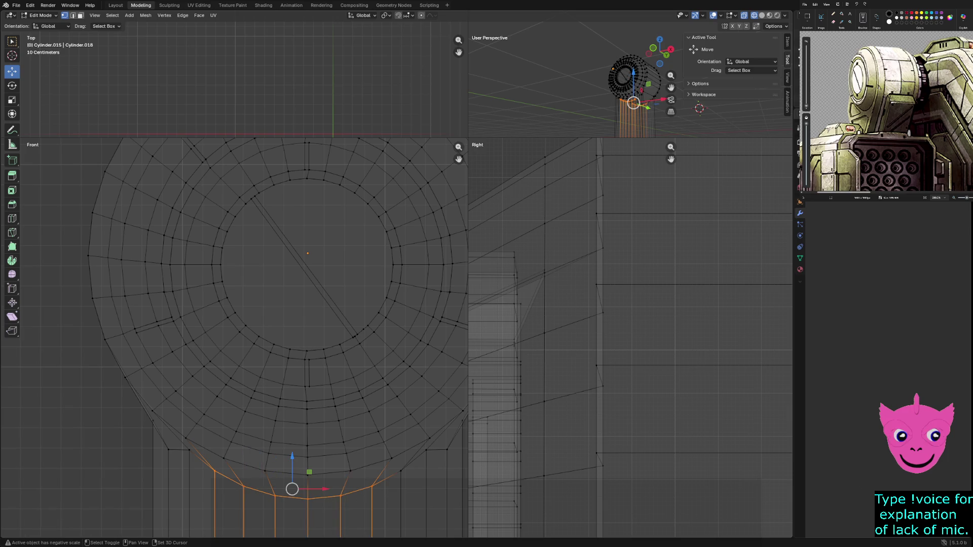
shift+click(401, 471)
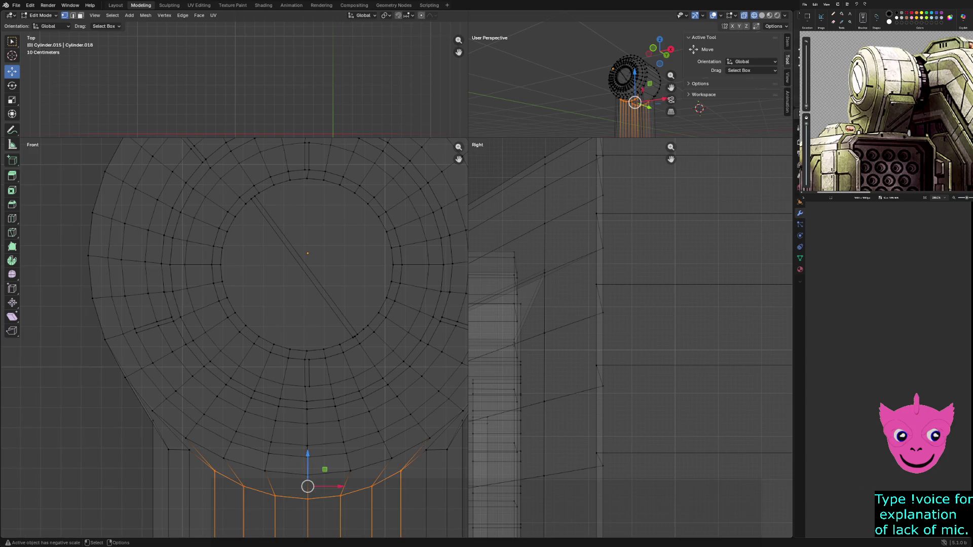
key(g)
key(z)
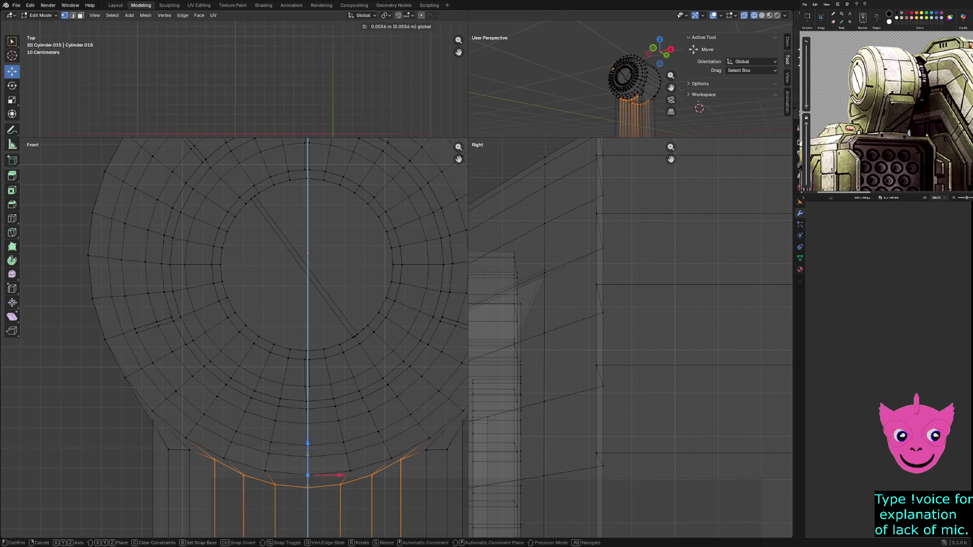
key(Return)
key(alt+a)
Keep solid shading, enlarge the perspective view, and orbit to face the model head-on
key(z)
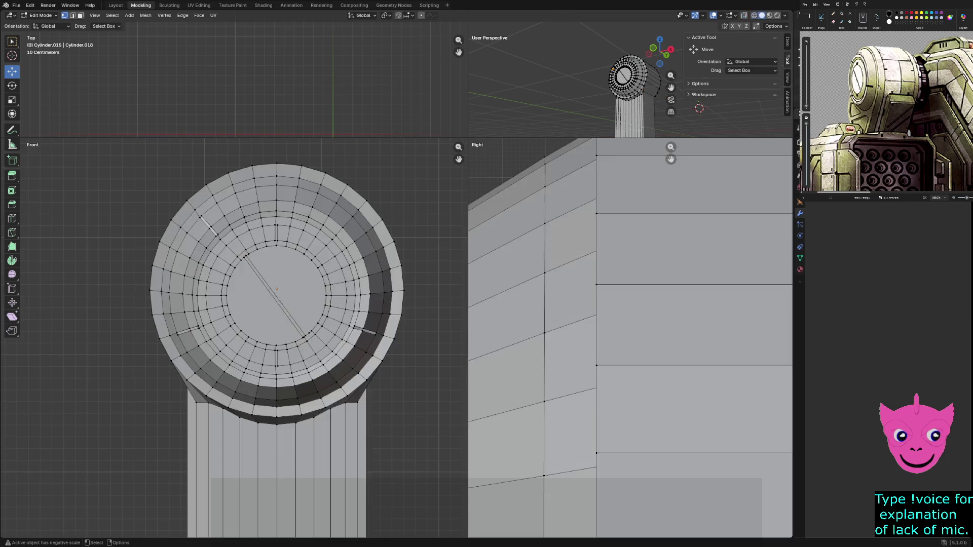
scroll(234, 338, down, 4)
mouse_move(468, 137)
mouse_down()
mouse_move(304, 330)
mouse_move(202, 413)
mouse_up()
middle_drag(507, 254, 426, 218)
middle_drag(446, 274, 461, 289)
key(z)
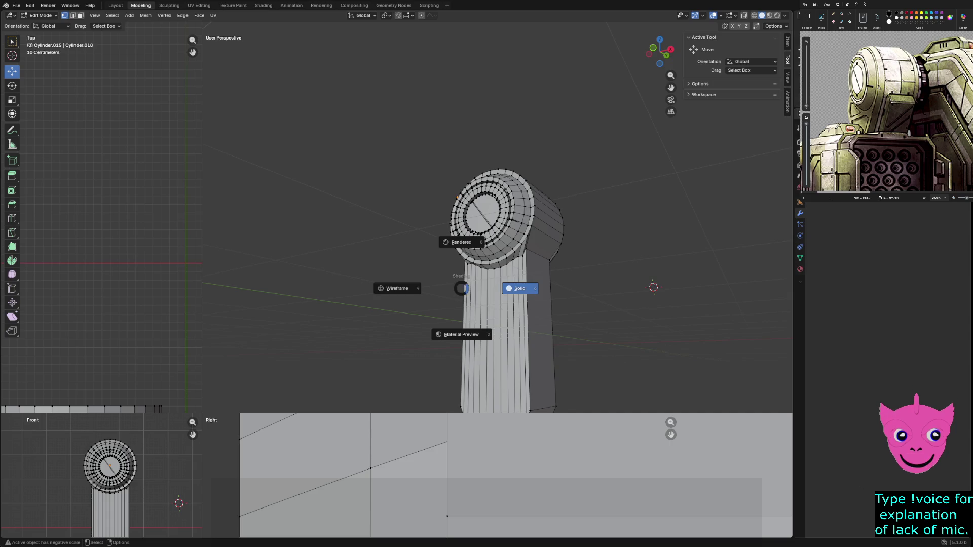
click(517, 289)
key(Tab)
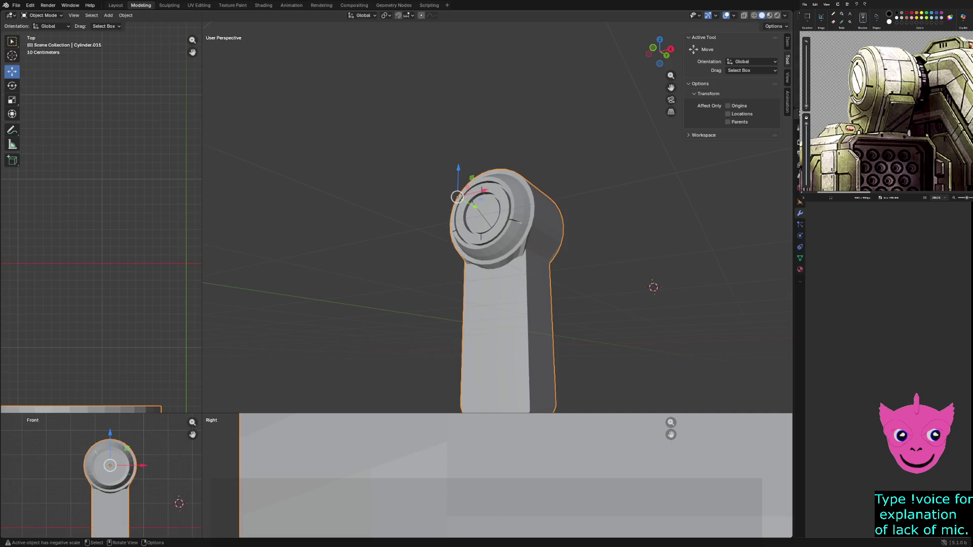
key(Tab)
scroll(497, 253, up, 1)
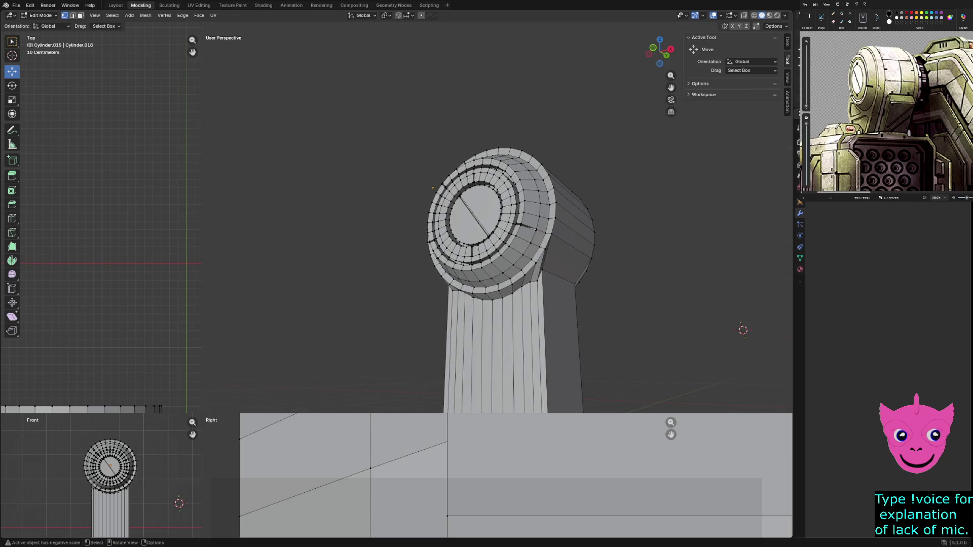
middle_drag(537, 282, 562, 289)
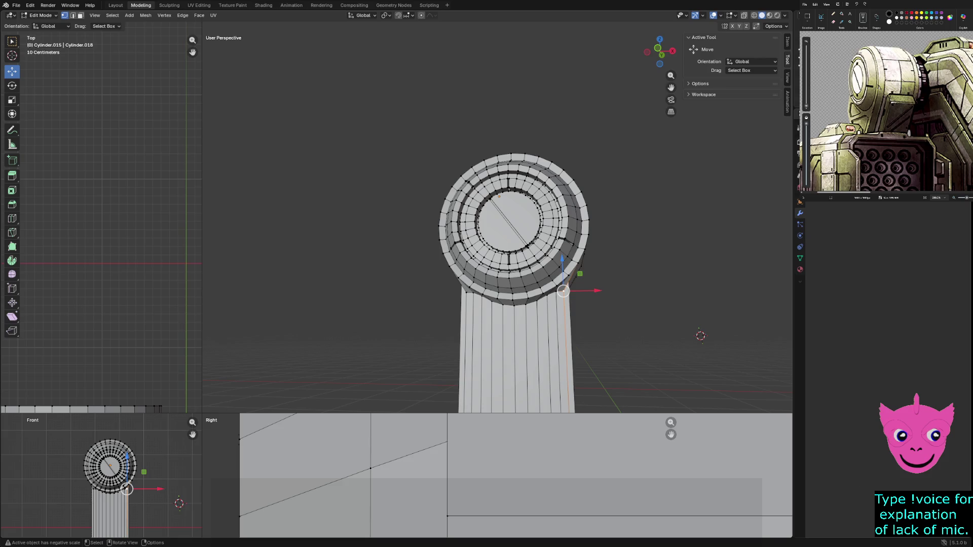
In wireframe Front view, raise the left and right vertical edge loops 0.0872 m, then return to solid
drag(201, 413, 490, 165)
scroll(246, 351, up, 4)
key(z)
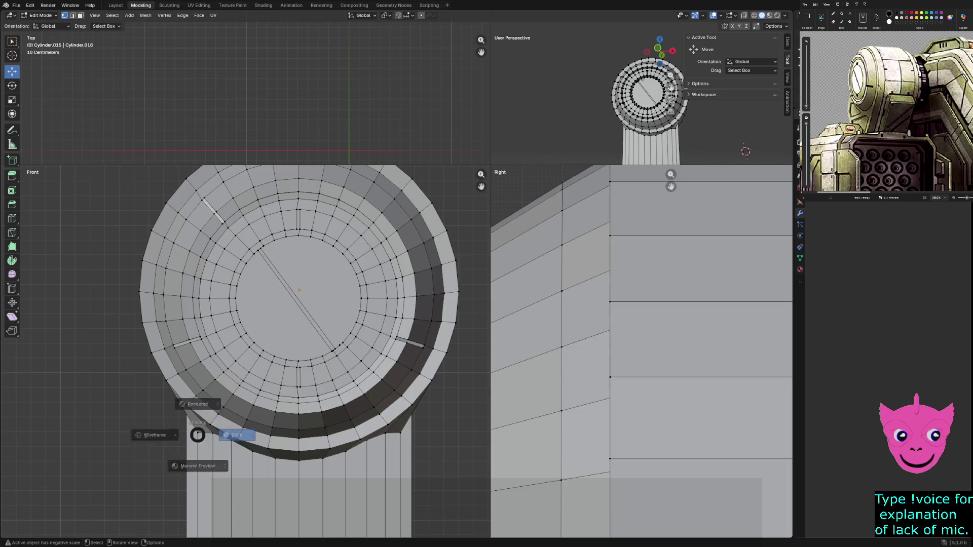
click(152, 434)
alt+click(197, 482)
alt+shift+click(401, 481)
drag(299, 406, 298, 392)
key(alt+a)
key(z)
click(501, 423)
scroll(245, 352, down, 7)
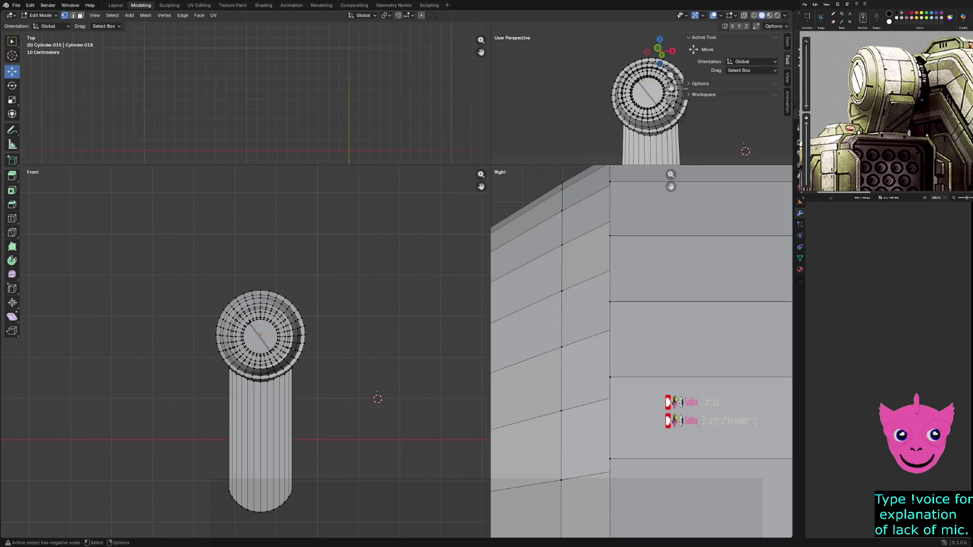
scroll(642, 351, down, 3)
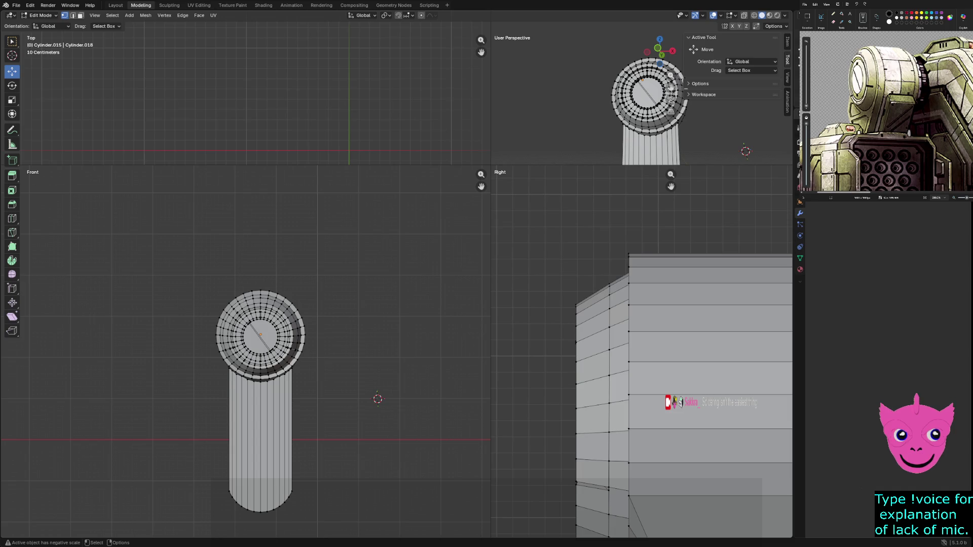
scroll(246, 353, up, 3)
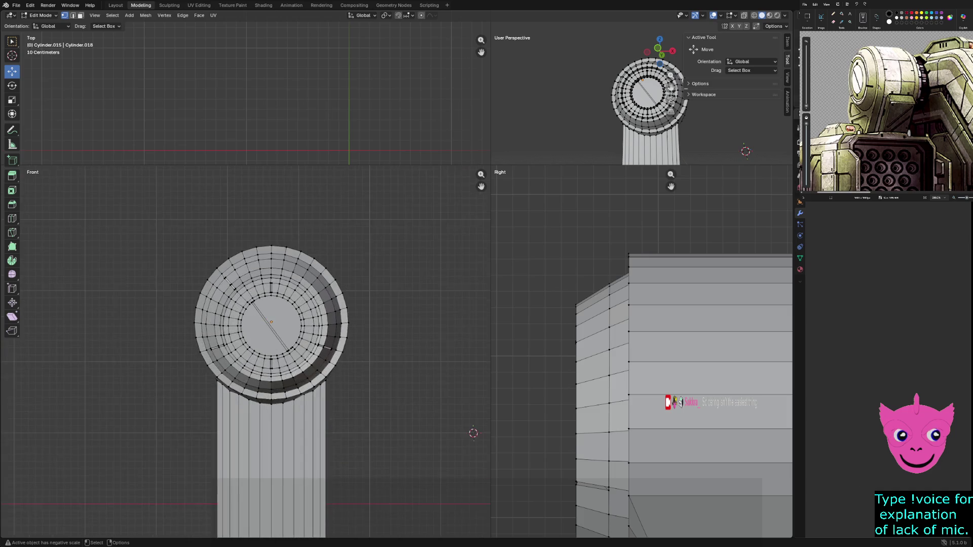
click(326, 269)
scroll(326, 269, up, 2)
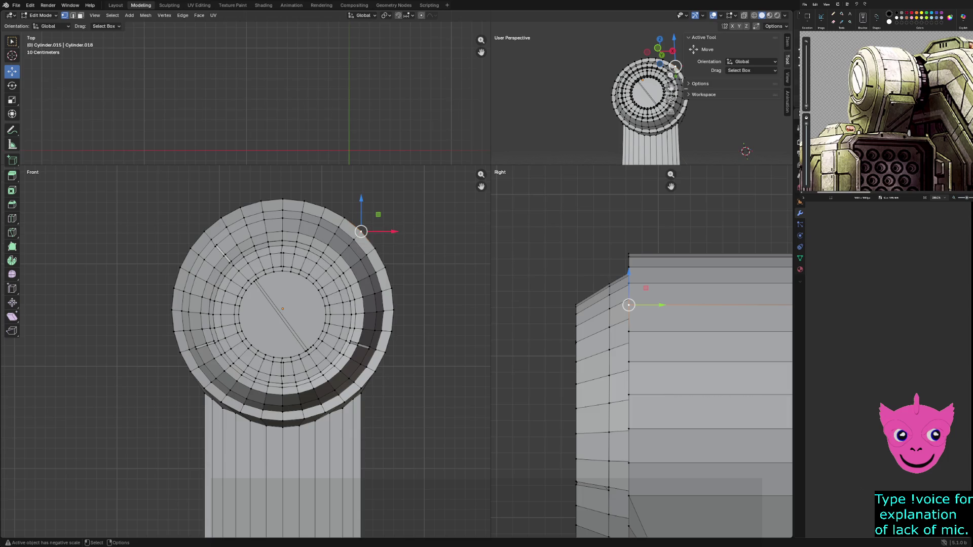
Add a second outer-ring vertex and try an X-axis move, then undo it
shift+click(204, 231)
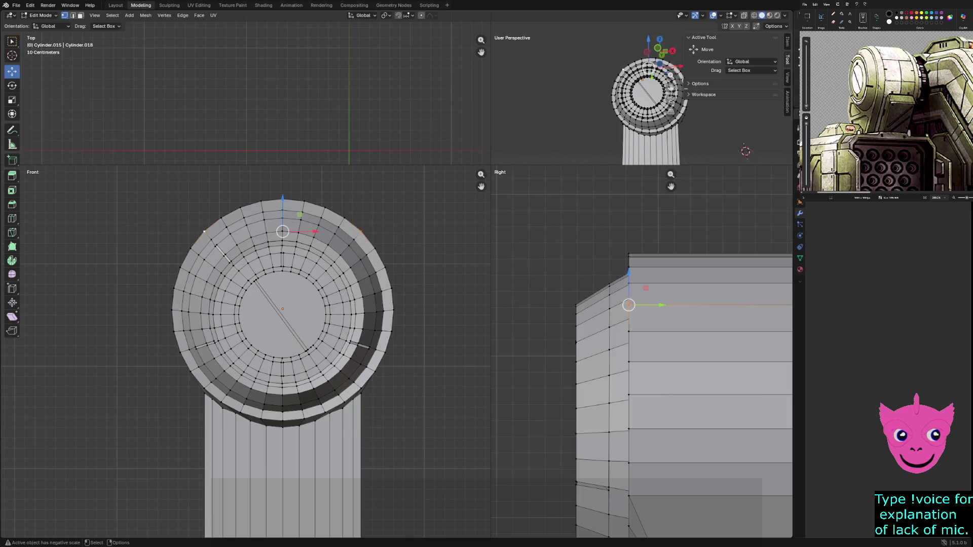
key(g)
key(x)
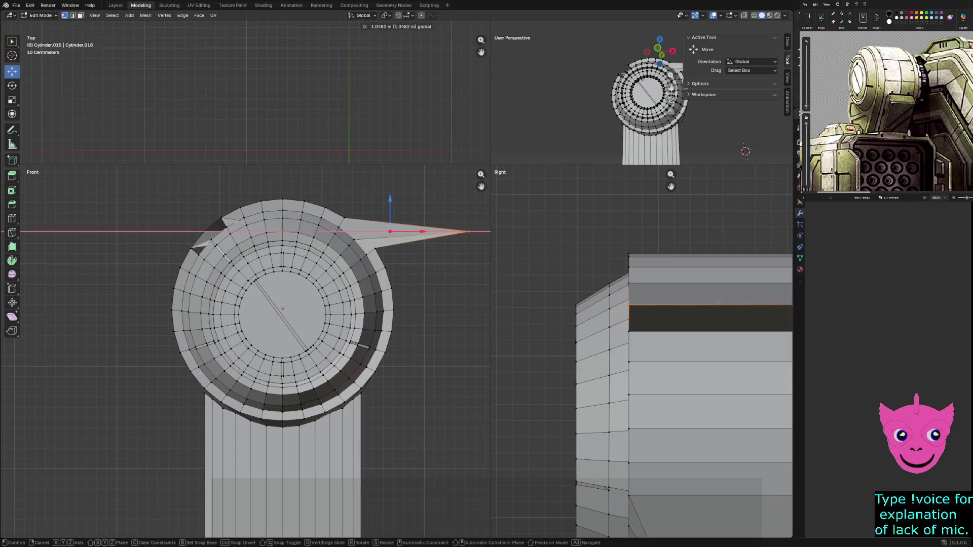
key(Return)
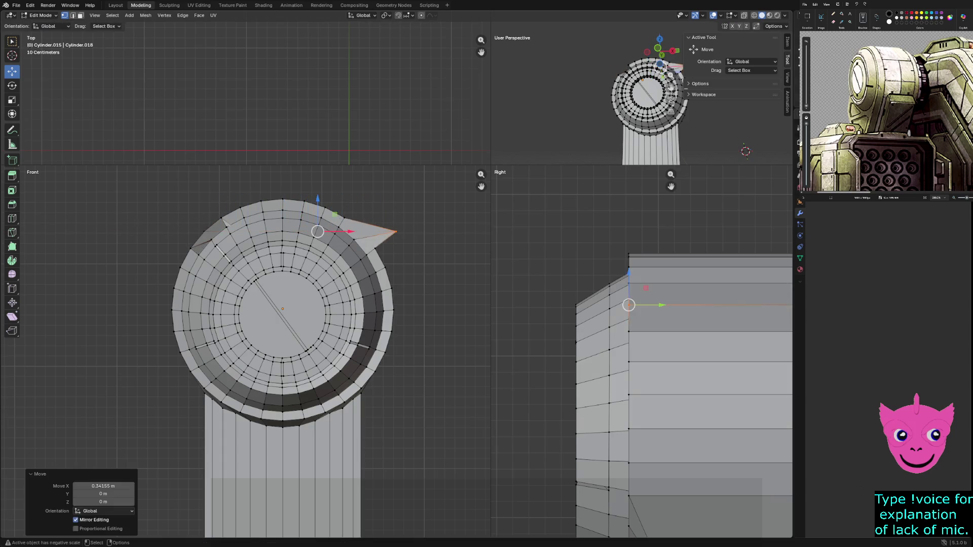
key(ctrl+z)
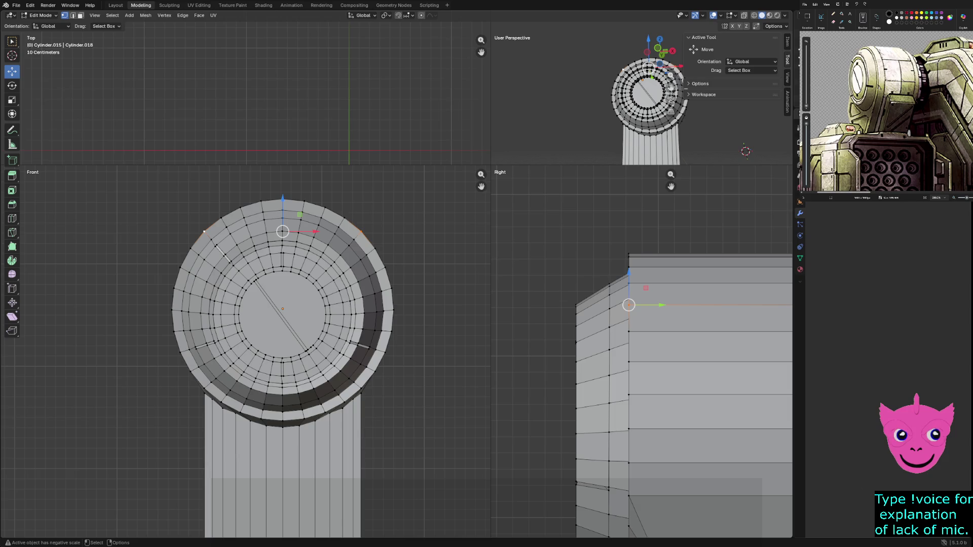
Enlarge the perspective pane, orbit to the cylinder's side, and switch to face select mode
mouse_move(491, 165)
mouse_down()
mouse_move(224, 354)
mouse_move(191, 397)
mouse_up()
middle_drag(697, 332, 697, 283)
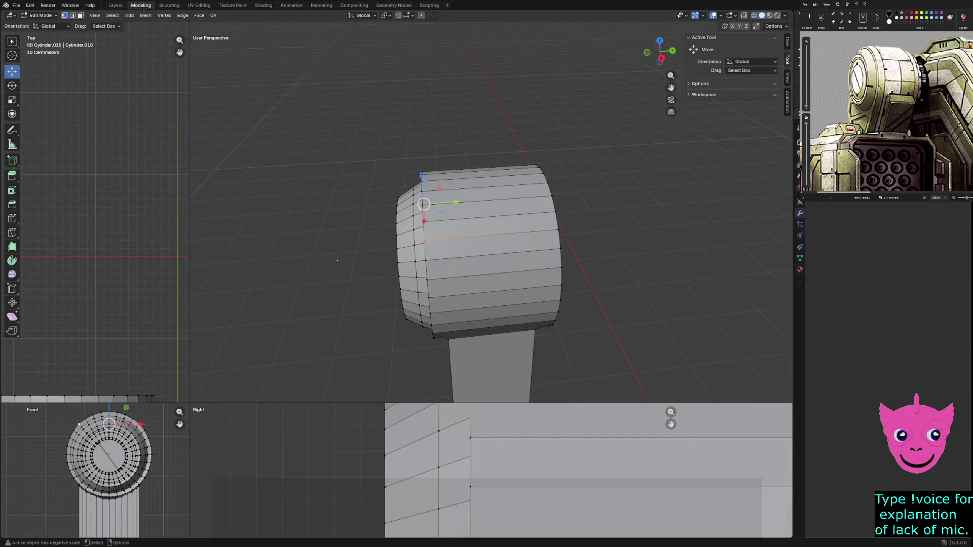
key(3)
mouse_move(674, 400)
middle_down()
mouse_move(669, 304)
mouse_move(679, 283)
middle_up()
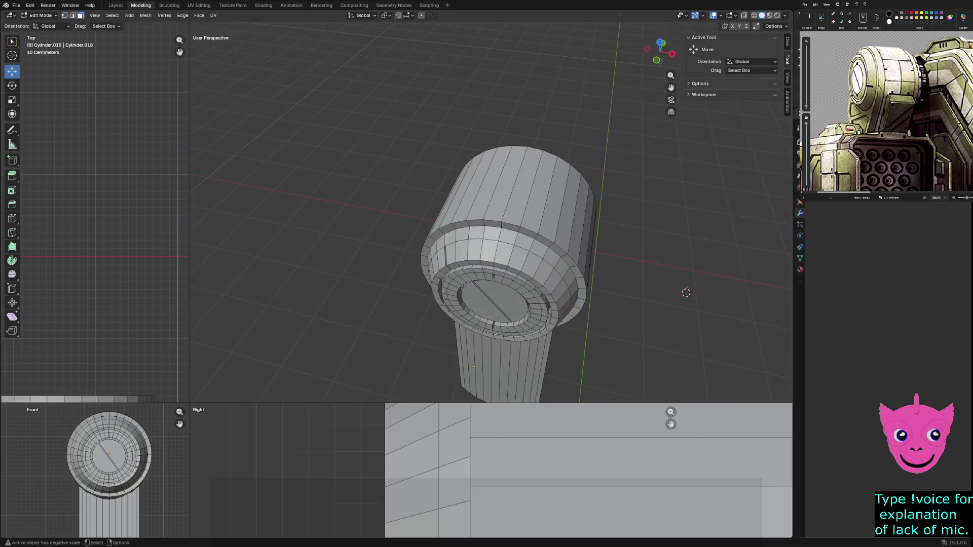
Select the faces along the cylinder's top one by one, orbiting to check the band
click(499, 187)
shift+click(522, 187)
shift+click(476, 185)
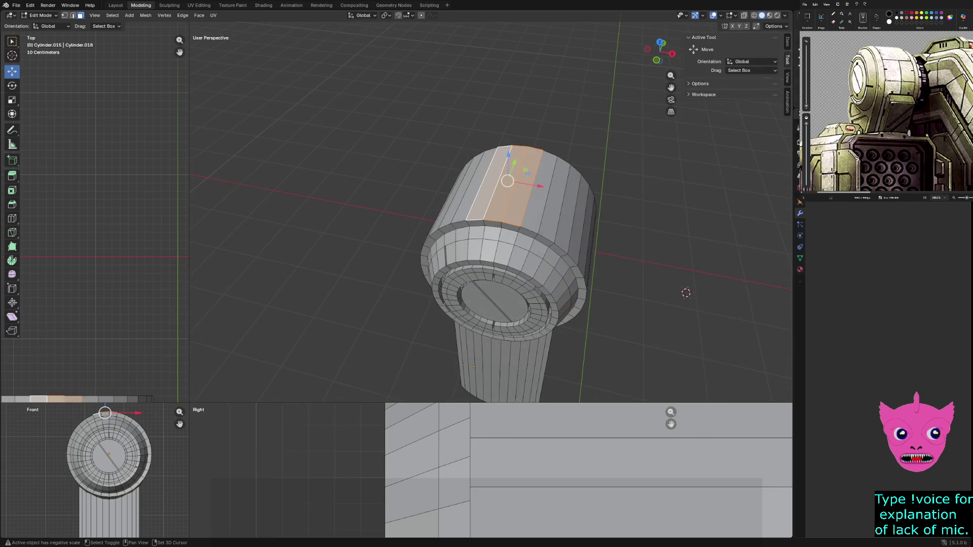
shift+click(554, 195)
shift+click(474, 186)
middle_drag(475, 185, 479, 152)
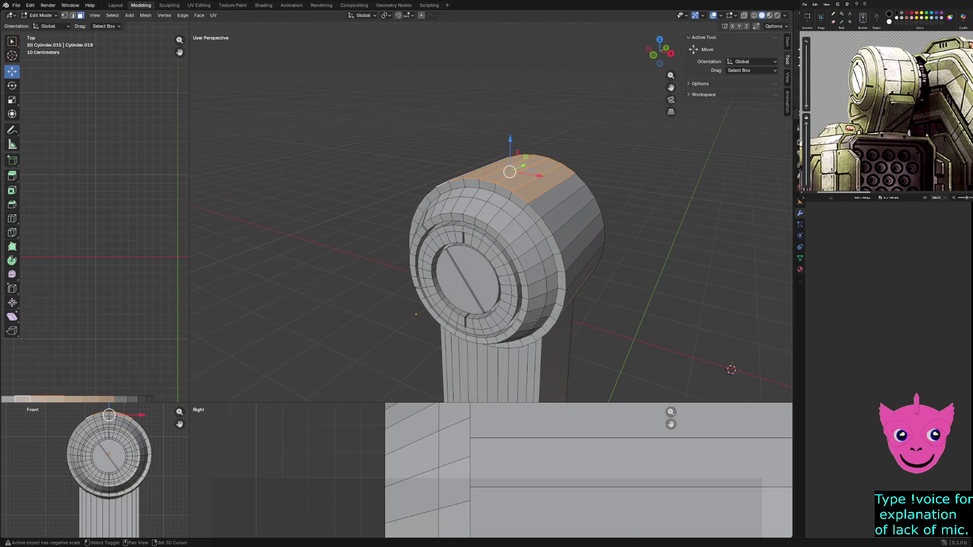
shift+click(555, 195)
mouse_move(555, 195)
middle_down()
mouse_move(598, 190)
mouse_move(527, 194)
mouse_move(557, 195)
middle_up()
scroll(557, 196, down, 2)
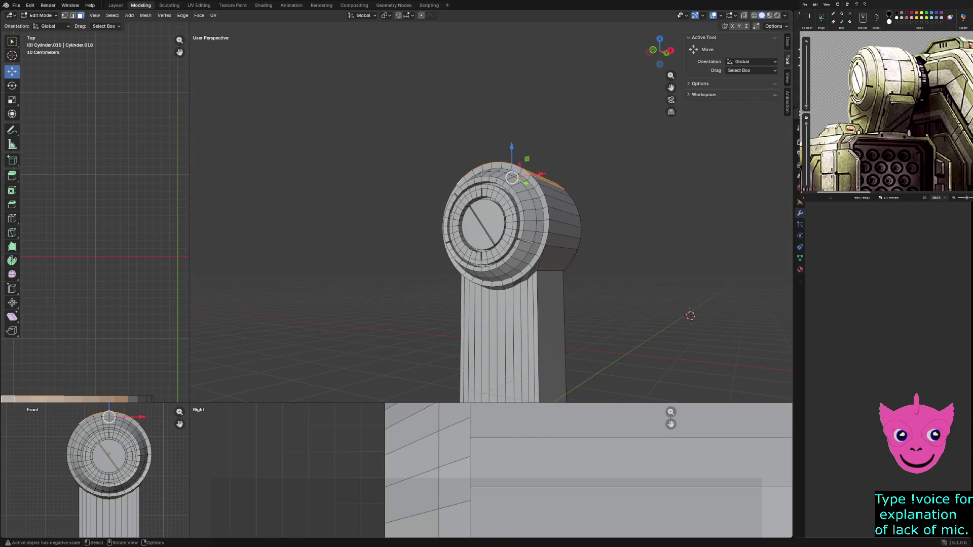
mouse_move(557, 196)
middle_down()
mouse_move(545, 187)
mouse_move(550, 177)
mouse_move(570, 179)
mouse_move(532, 160)
middle_up()
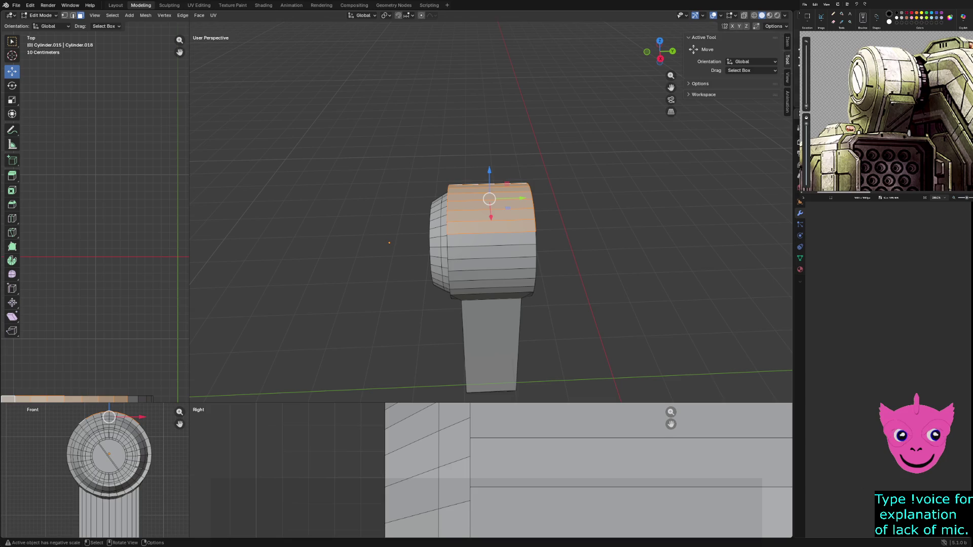
Extrude the top faces, trying 0.01 m and 0.02 m distances, then undo the extrusion
key(e)
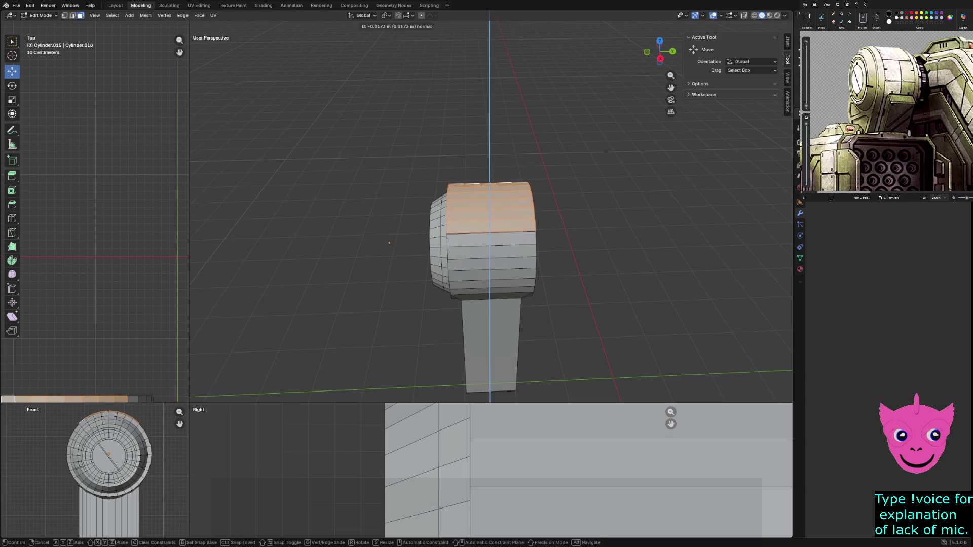
key(Return)
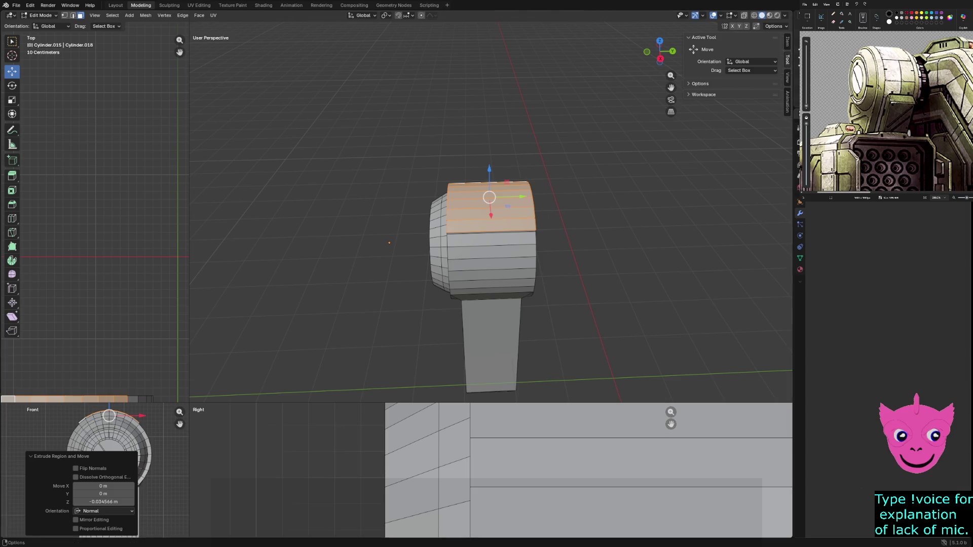
click(103, 502)
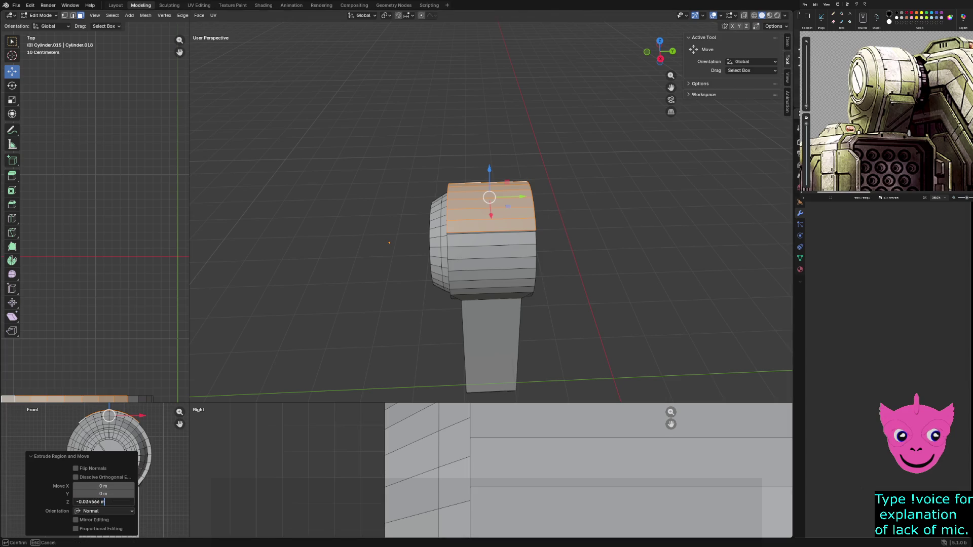
text(0.01)
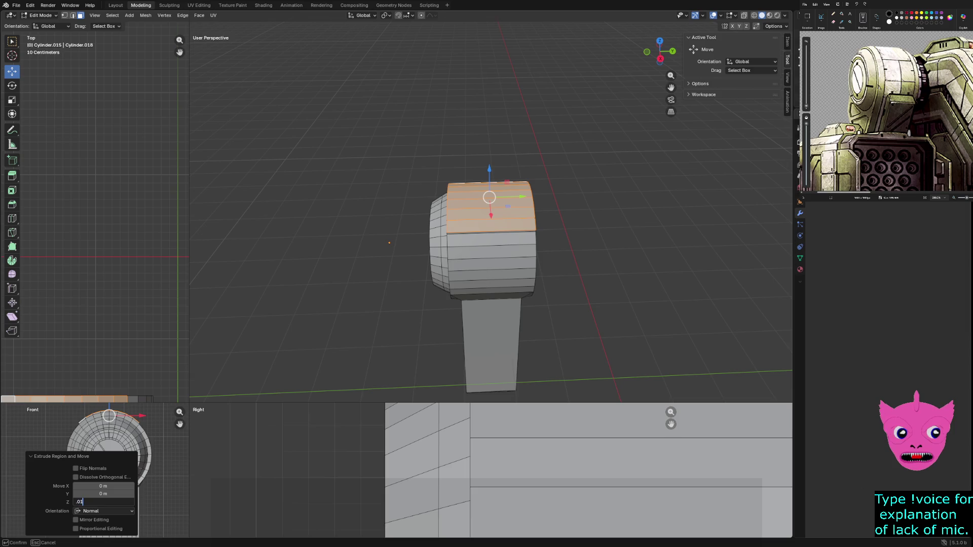
key(Return)
middle_drag(491, 228, 547, 205)
scroll(506, 253, up, 3)
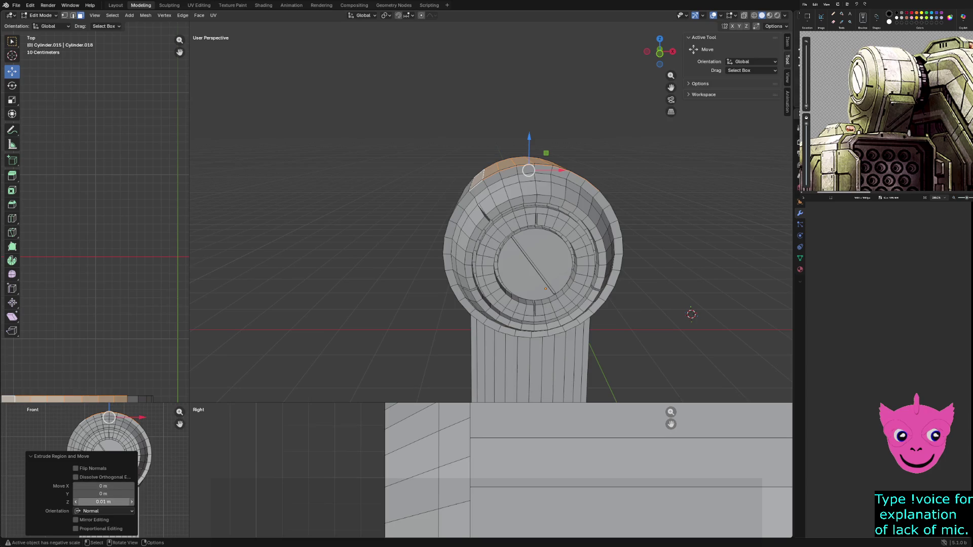
click(86, 502)
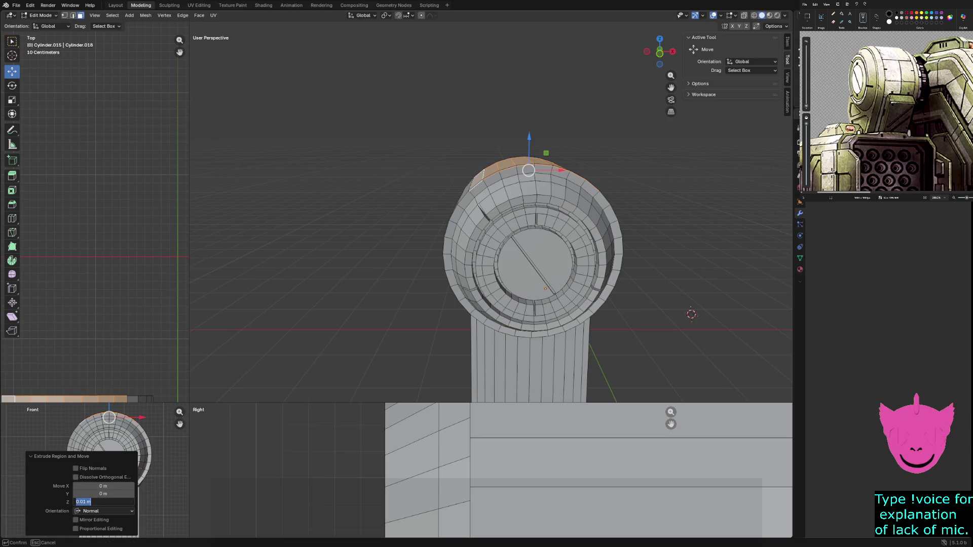
key(Return)
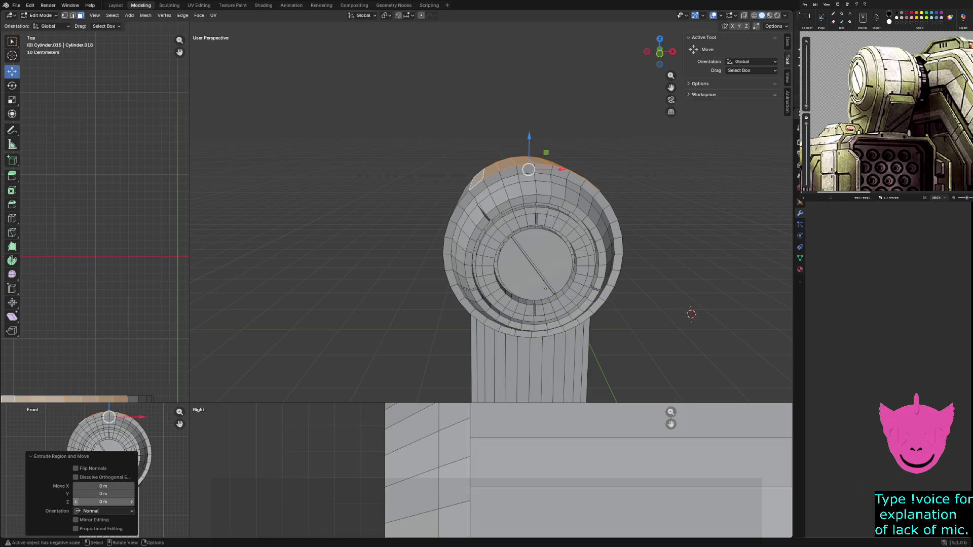
click(131, 501)
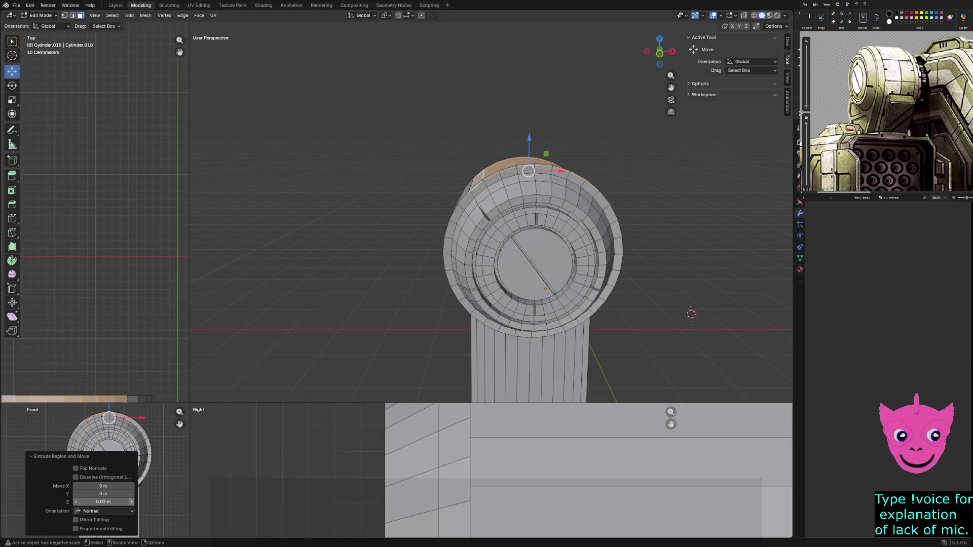
drag(103, 502, 58, 502)
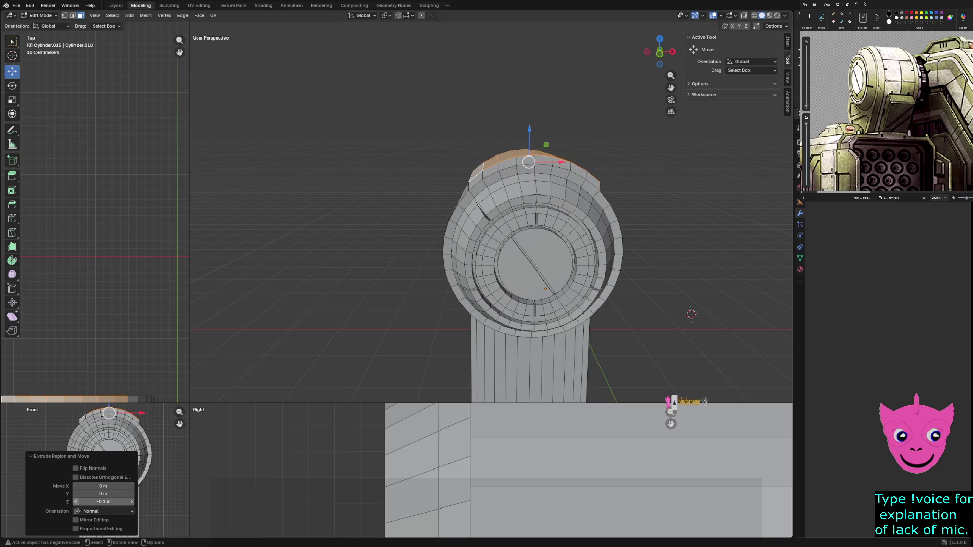
mouse_move(456, 228)
middle_down()
mouse_move(578, 228)
mouse_move(502, 228)
mouse_move(512, 228)
middle_up()
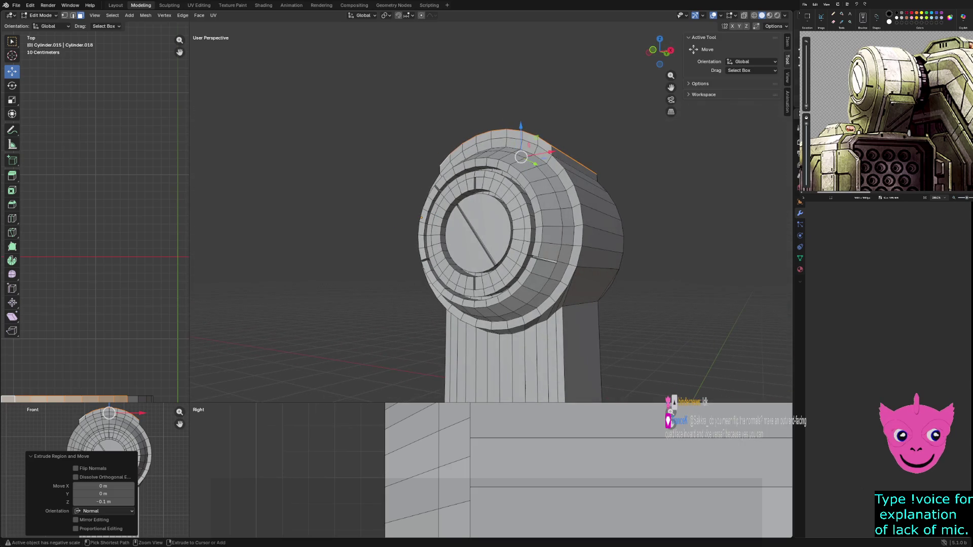
key(ctrl+z)
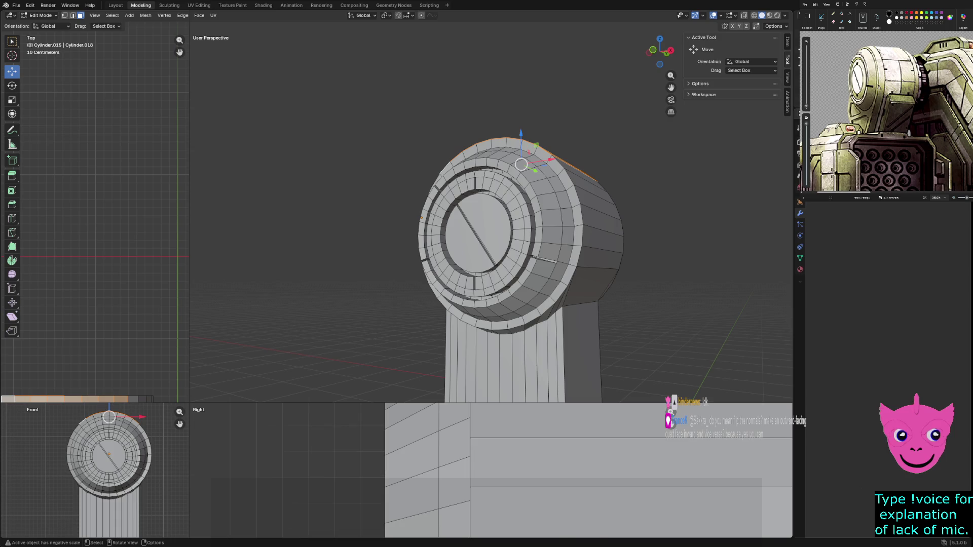
Re-extrude the top faces, test 0.01 and 0.02 m offsets, reset to 0 m, then undo
key(e)
key(Escape)
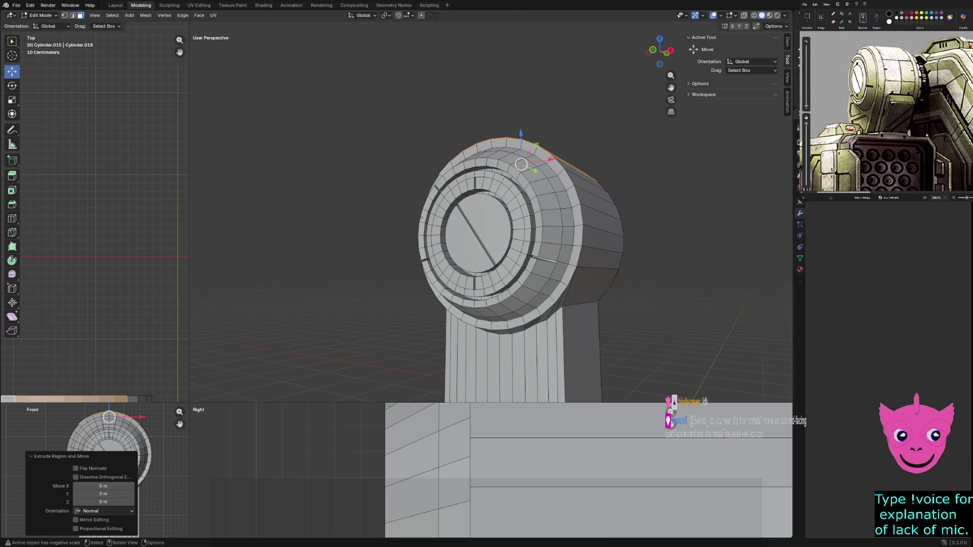
click(131, 501)
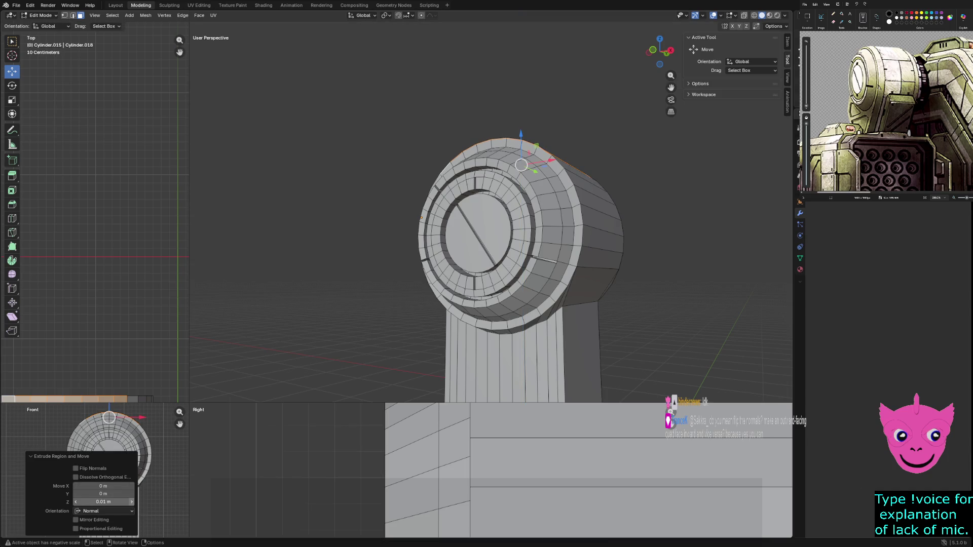
click(131, 502)
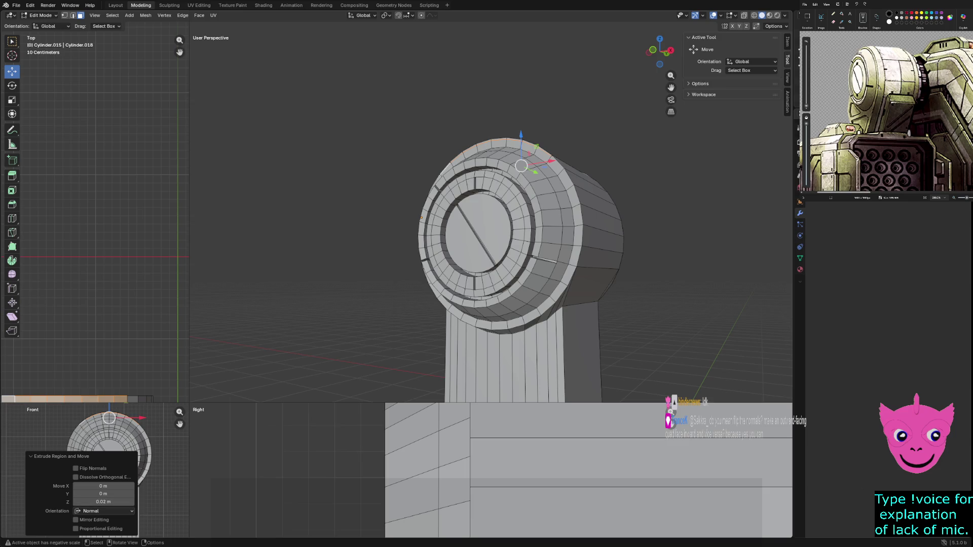
click(76, 501)
click(76, 502)
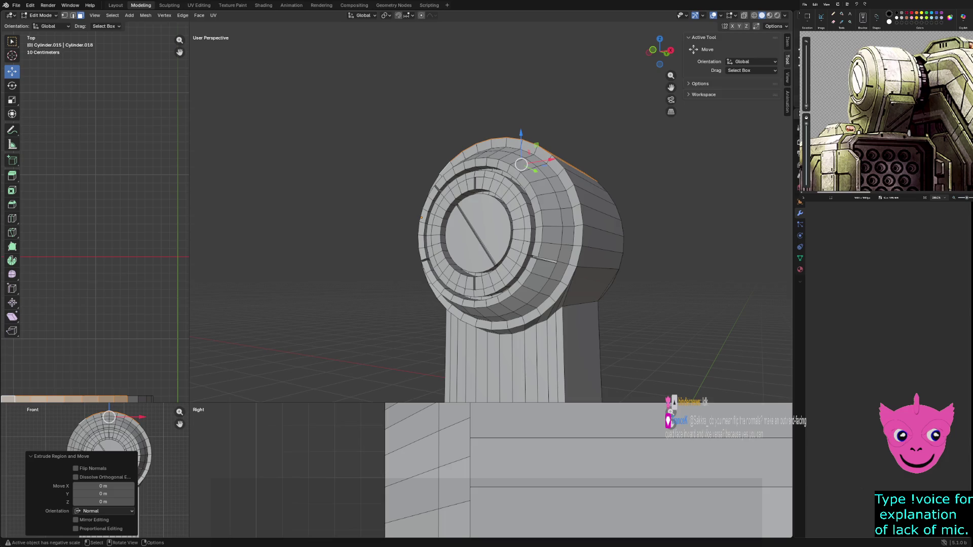
middle_drag(507, 228, 451, 254)
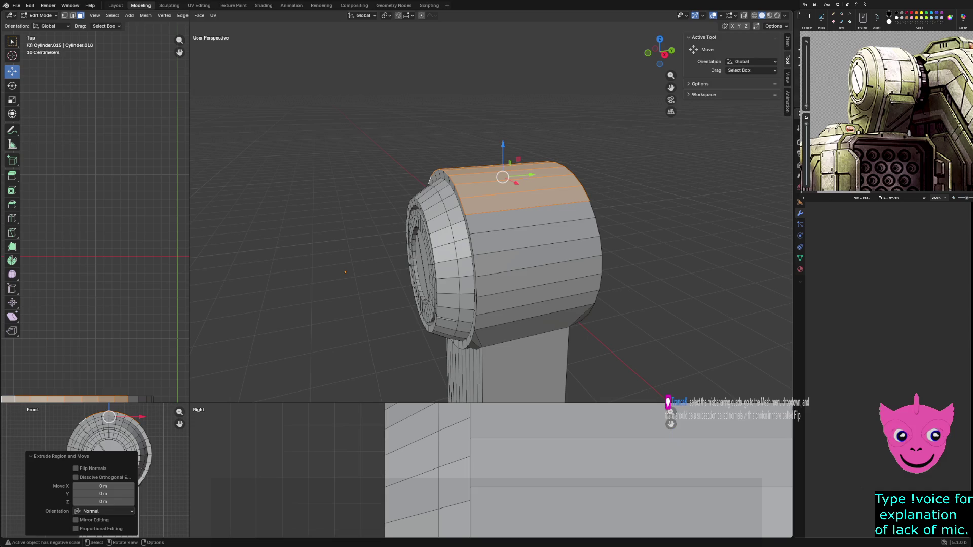
mouse_move(491, 218)
middle_down()
mouse_move(522, 219)
mouse_move(479, 209)
middle_up()
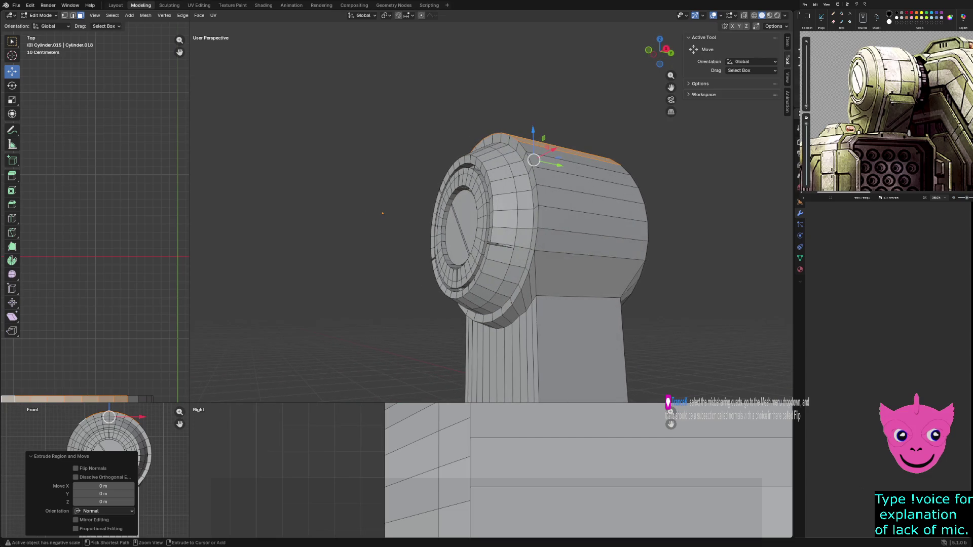
key(ctrl+z)
Switch to wireframe shading and vertex select, then enlarge and frame the Front and Right views
key(z)
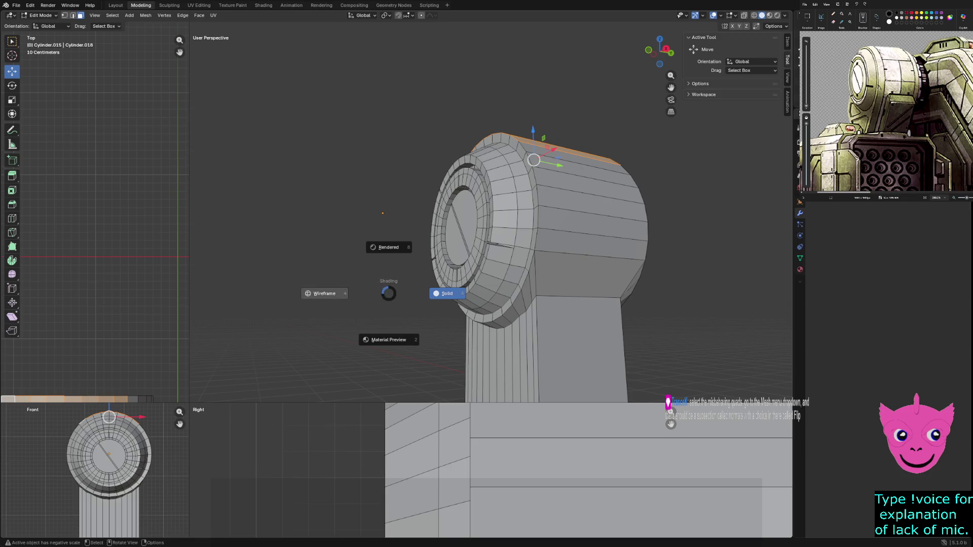
click(374, 294)
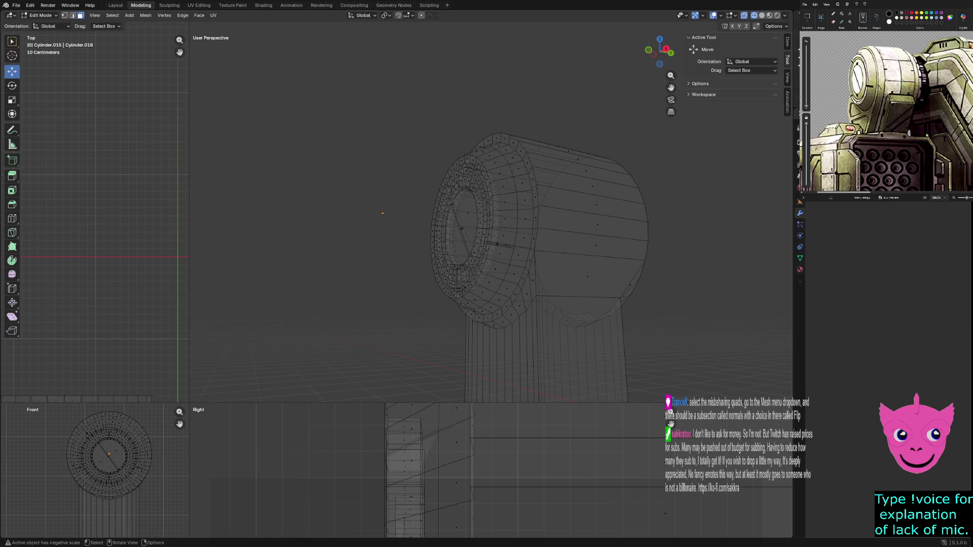
key(1)
middle_drag(486, 217, 451, 193)
scroll(490, 218, down, 3)
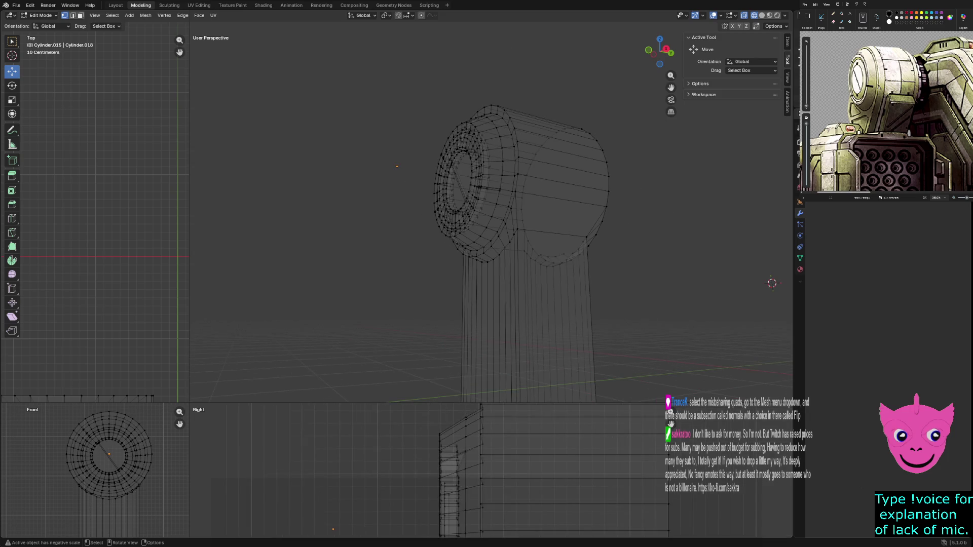
mouse_move(189, 403)
mouse_down()
mouse_move(433, 174)
mouse_move(434, 119)
mouse_move(434, 154)
mouse_up()
key(KP_Decimal)
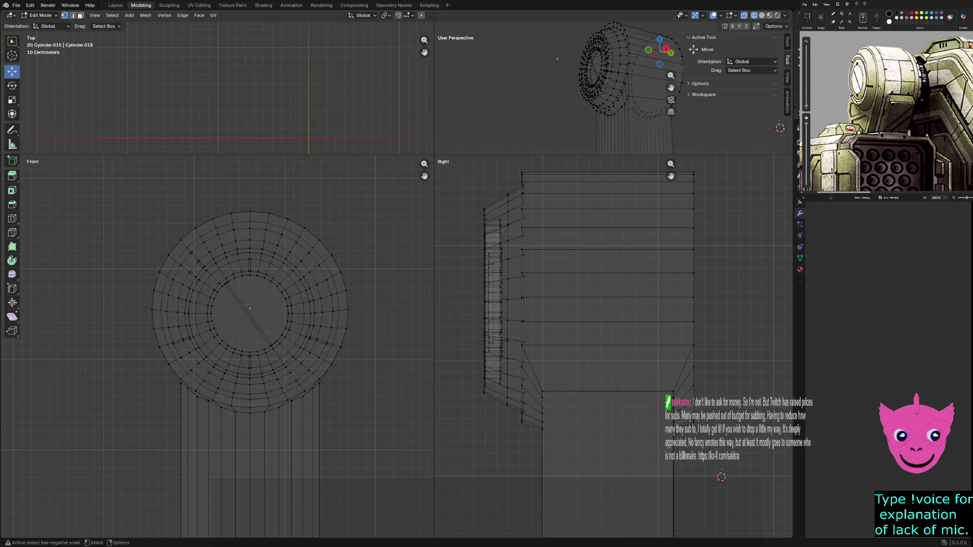
Select the cylinder's bottom ring and corner edges and shift them along Y in the Right view
drag(552, 443, 540, 383)
scroll(541, 383, up, 2)
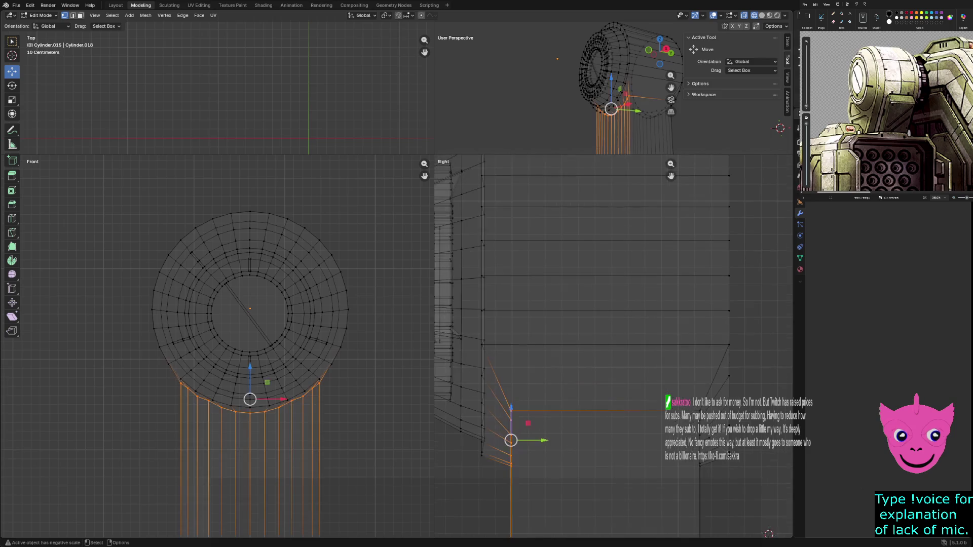
shift+click(180, 383)
shift+click(181, 384)
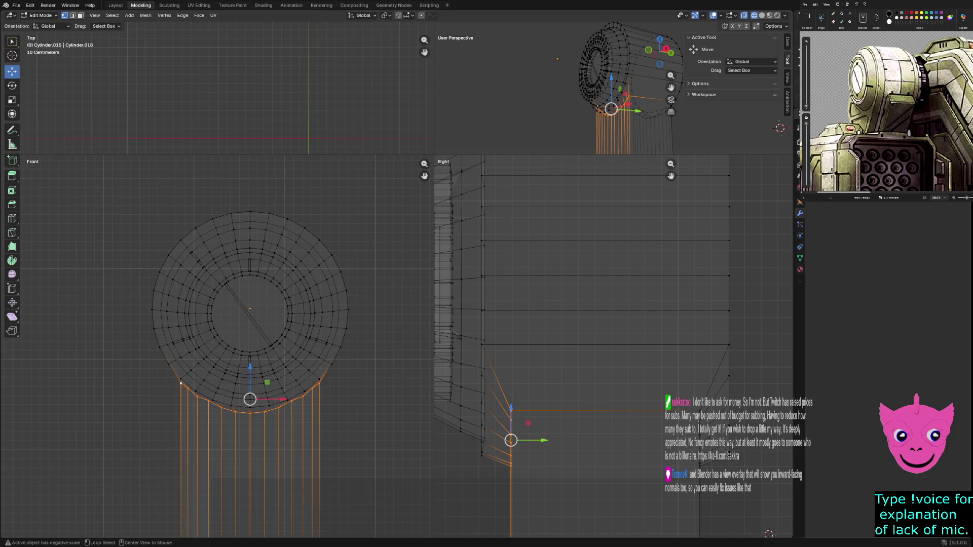
drag(544, 440, 552, 440)
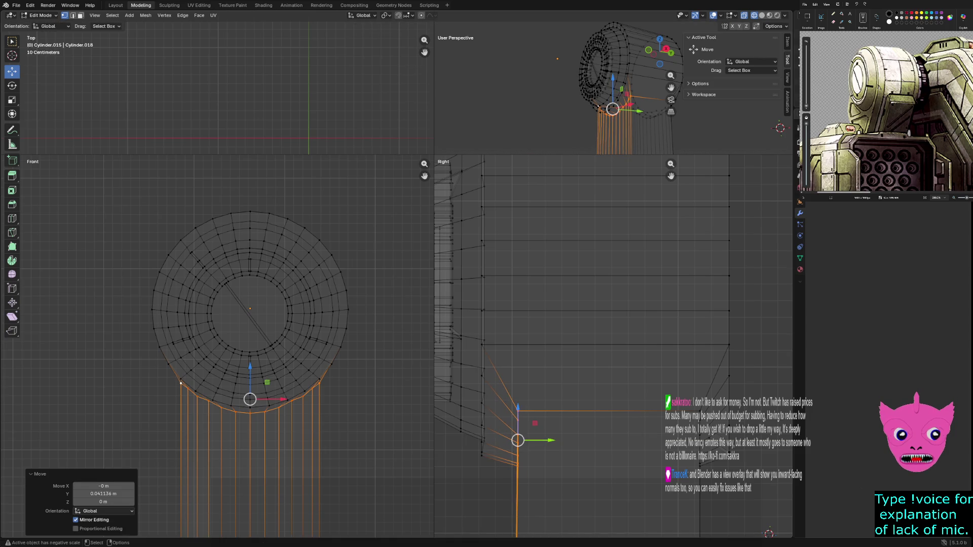
key(alt+a)
click(518, 410)
key(alt+a)
drag(497, 400, 560, 499)
mouse_move(551, 441)
mouse_down()
mouse_move(517, 440)
mouse_move(551, 440)
mouse_move(580, 504)
mouse_up()
Shift the whole lower neck column left along Y with G Y, then clear the selection
scroll(614, 277, down, 6)
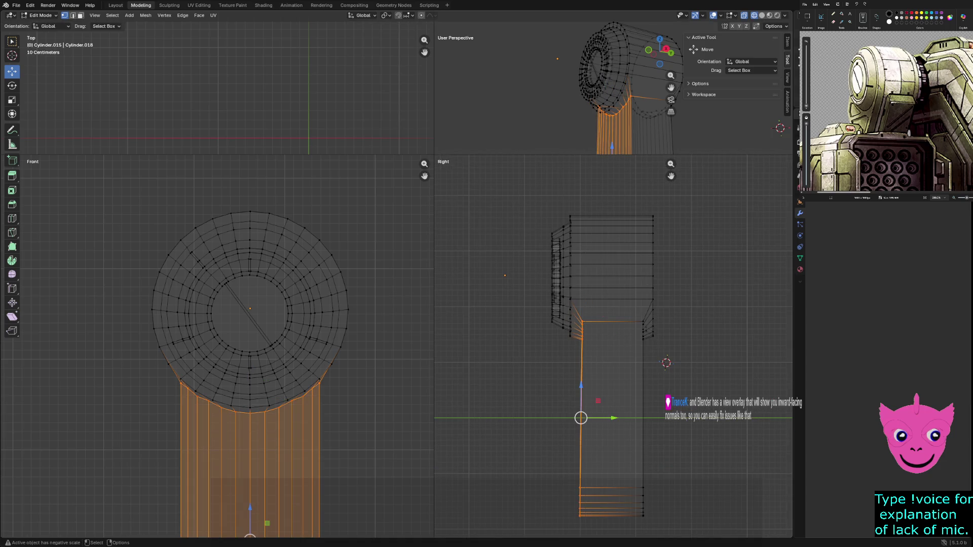
key(g)
key(y)
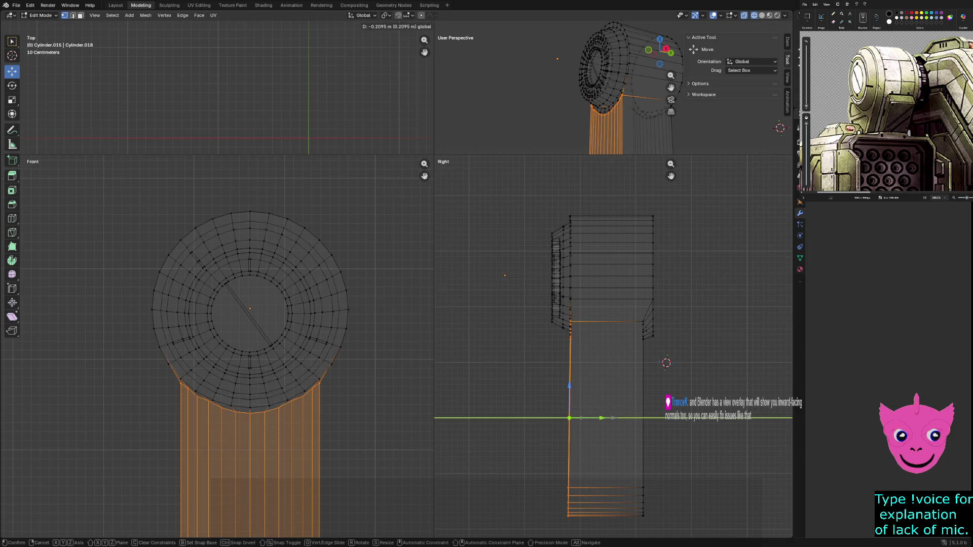
click(569, 417)
click(530, 358)
Switch the views to Solid shading and orbit to face the cylinder's end
key(z)
click(591, 359)
middle_drag(532, 101, 735, 102)
Move the stem's left side right and lower it 0.075478 m along Z, then deselect
drag(557, 311, 577, 522)
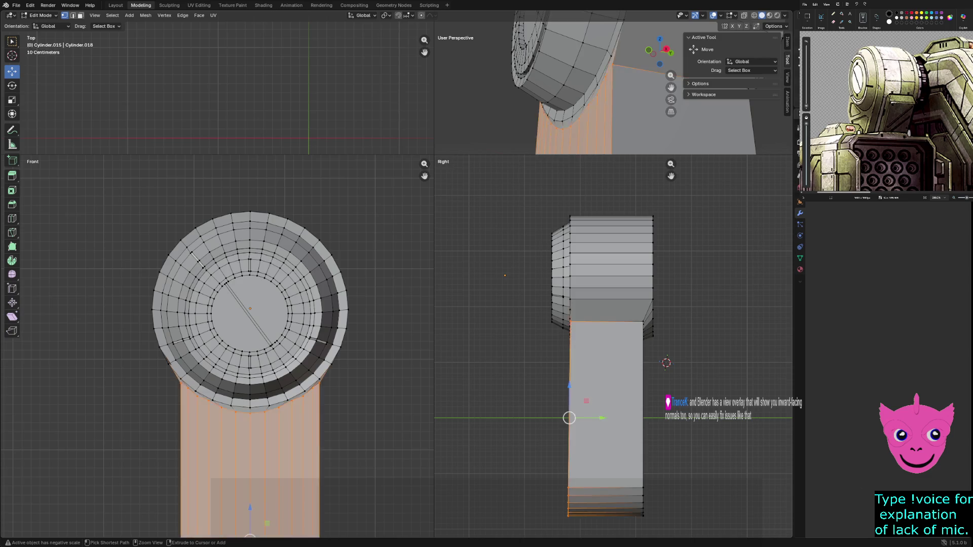
drag(569, 417, 581, 418)
mouse_move(608, 86)
middle_down()
mouse_move(638, 87)
mouse_move(618, 76)
mouse_move(625, 66)
middle_up()
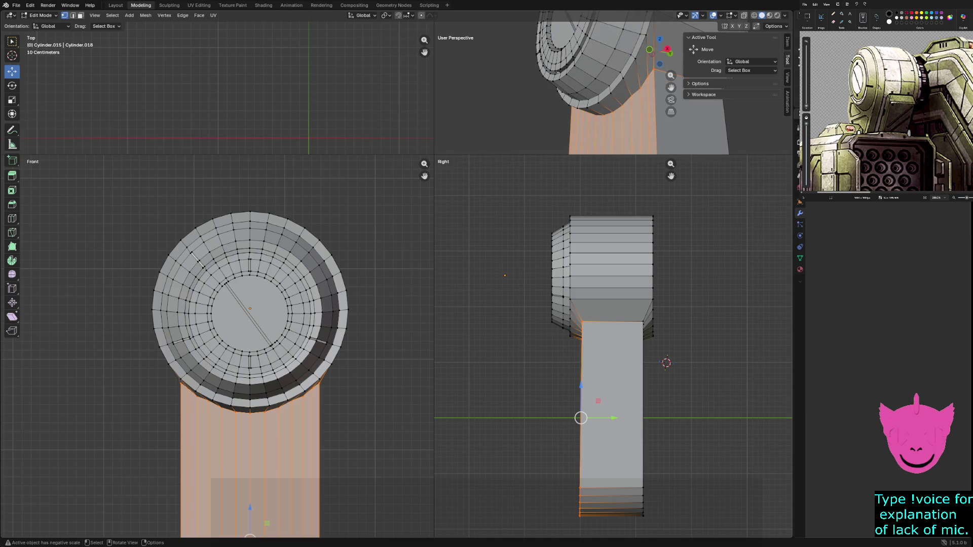
drag(250, 508, 249, 515)
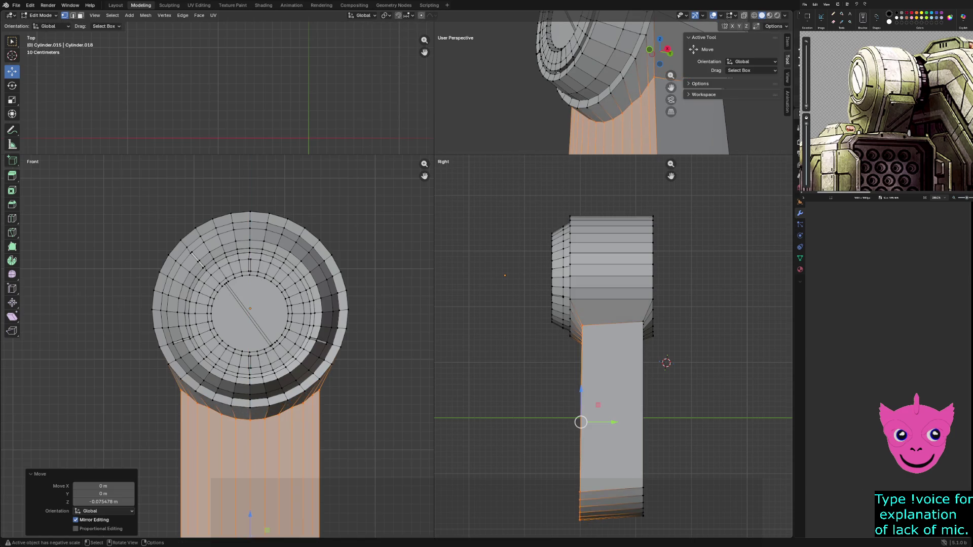
scroll(613, 347, up, 1)
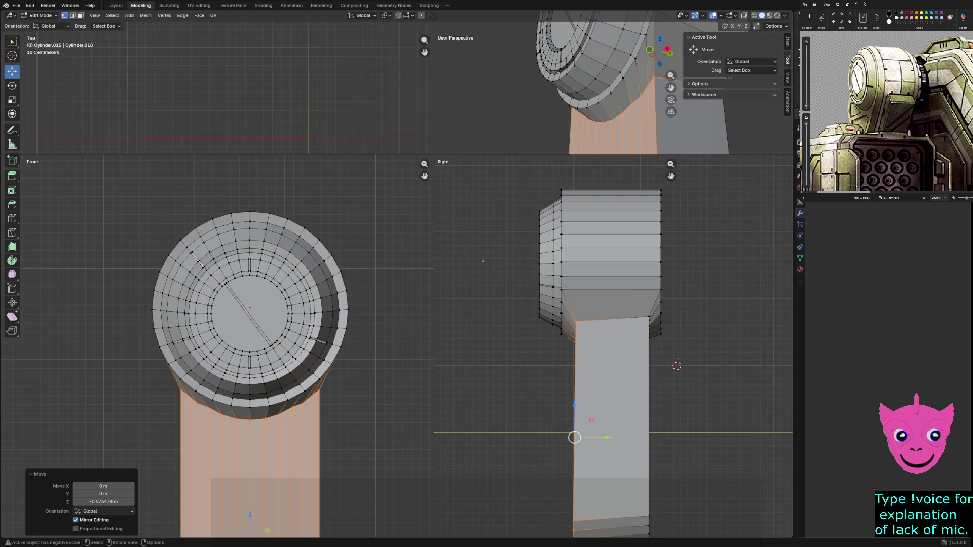
key(alt+a)
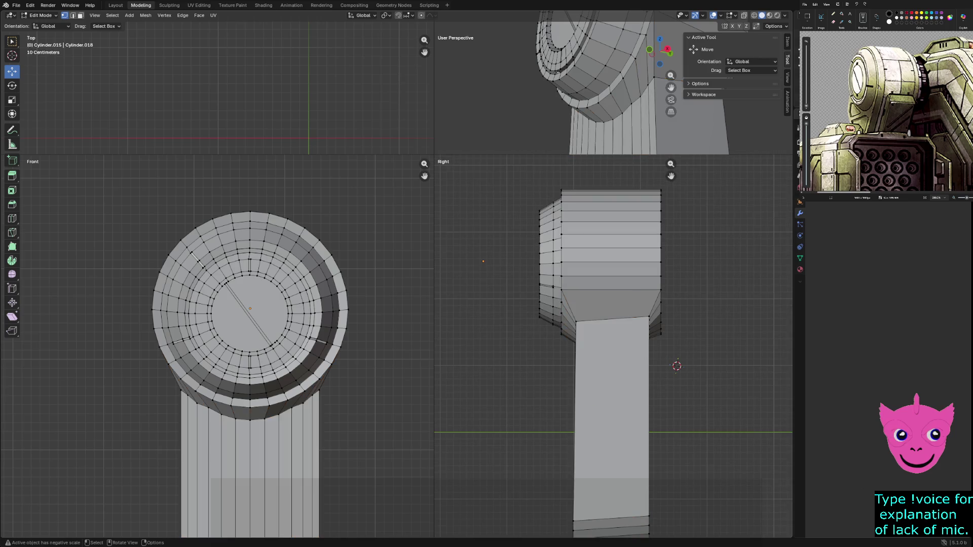
Merge the first seam vertex onto its matching cylinder rim vertex with M > At Last
click(576, 321)
middle_drag(608, 91, 562, 87)
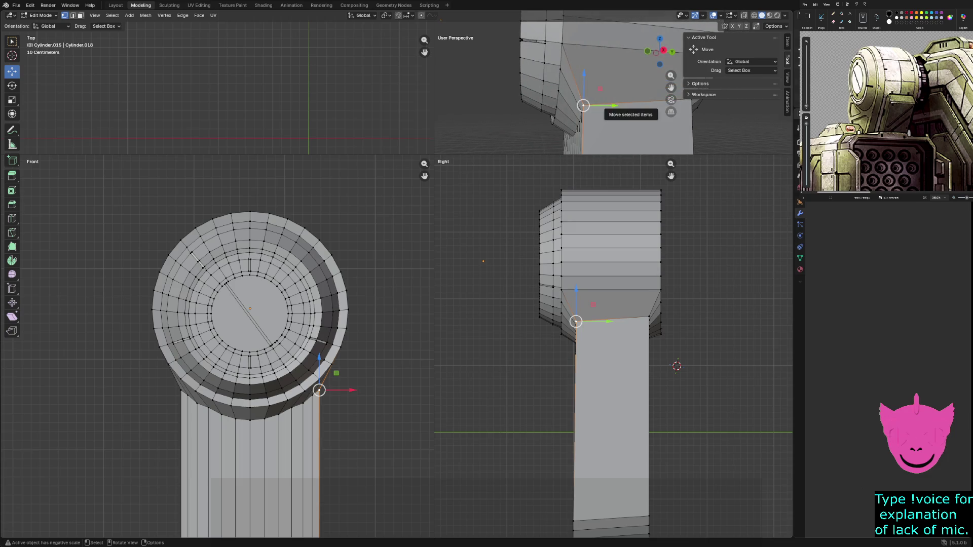
middle_drag(563, 87, 548, 87)
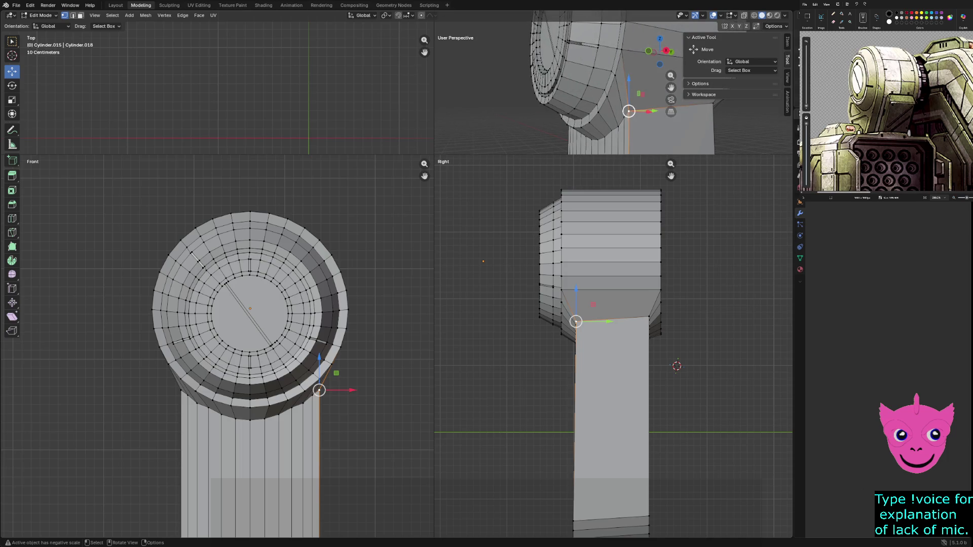
ctrl+click(622, 49)
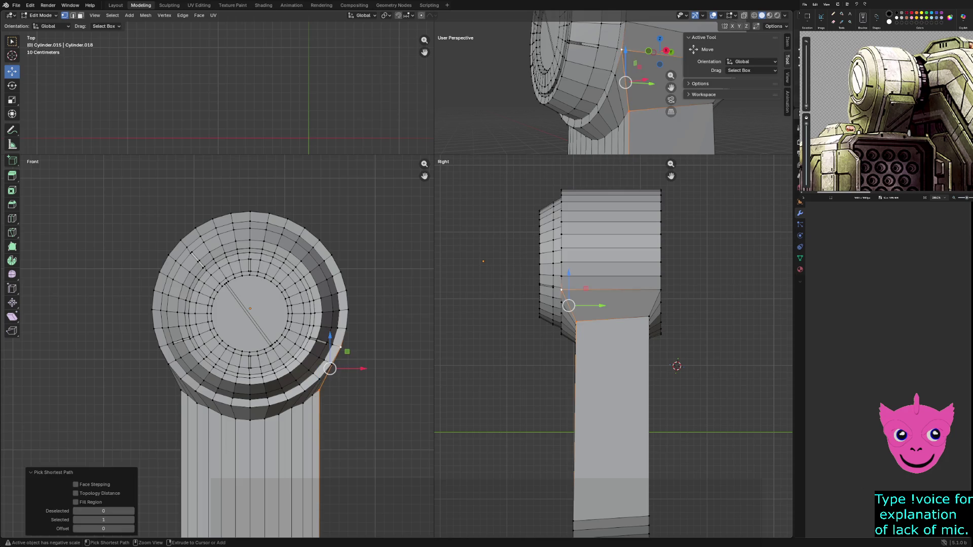
key(m)
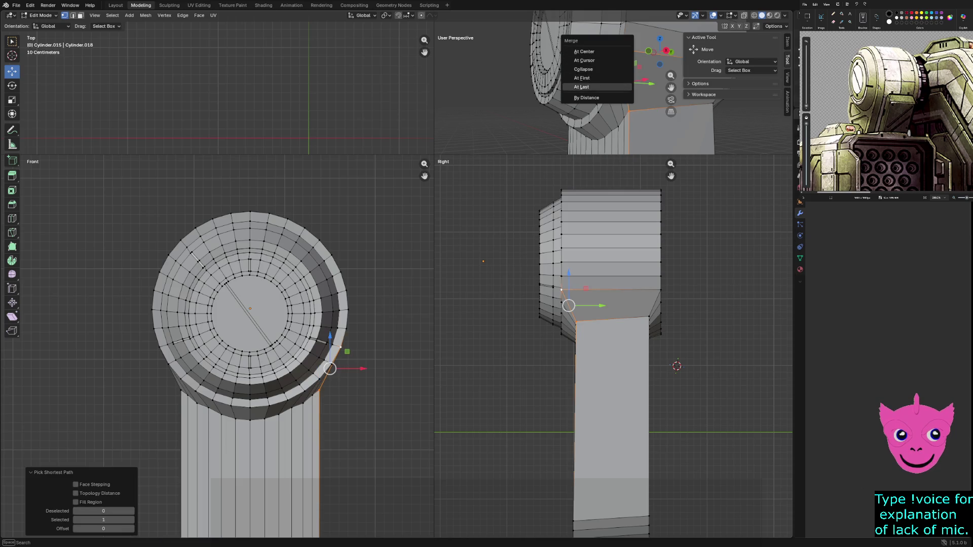
click(591, 87)
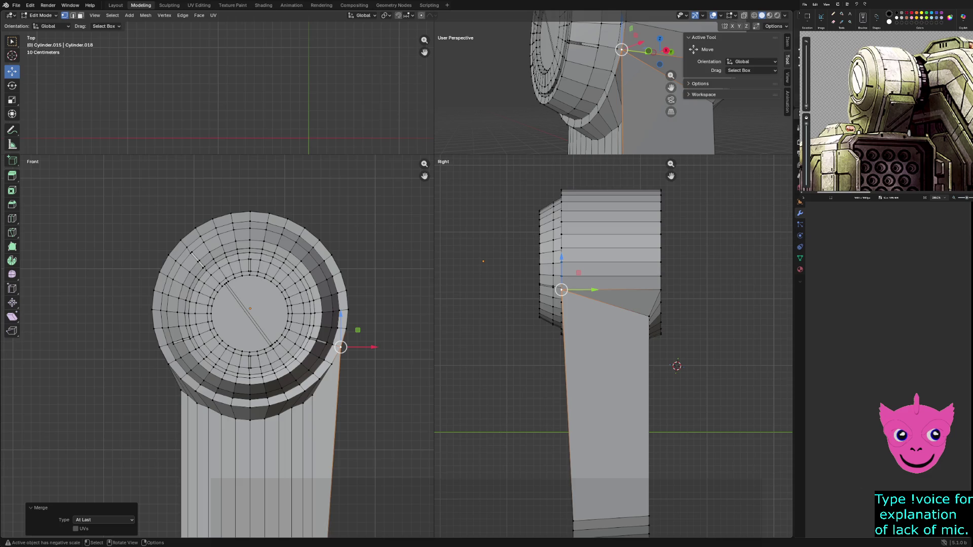
Enlarge the perspective viewport and merge the next two seam vertex pairs At Last
mouse_move(434, 155)
mouse_down()
mouse_move(264, 314)
mouse_move(137, 404)
mouse_up()
middle_drag(456, 203, 507, 193)
click(601, 250)
shift+click(624, 173)
key(m)
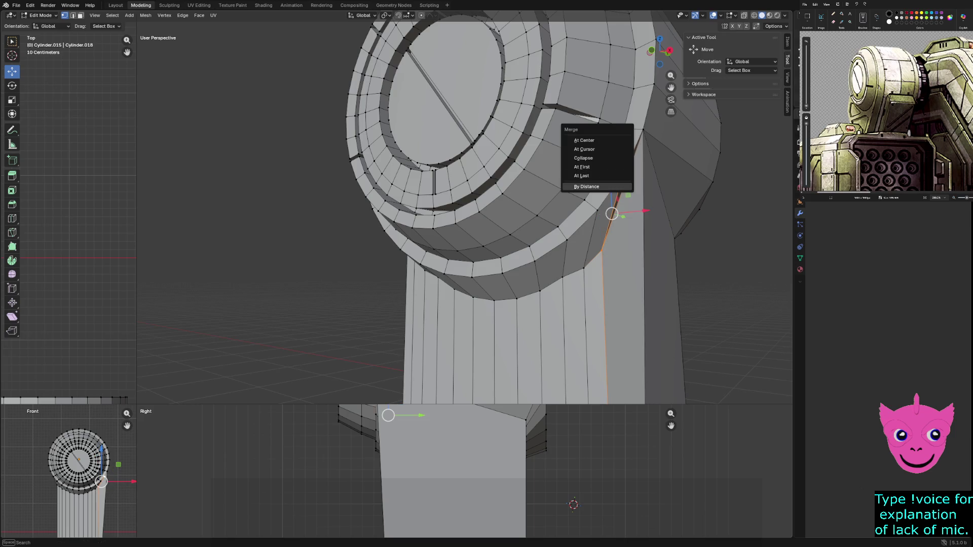
click(581, 175)
click(584, 267)
shift+click(597, 210)
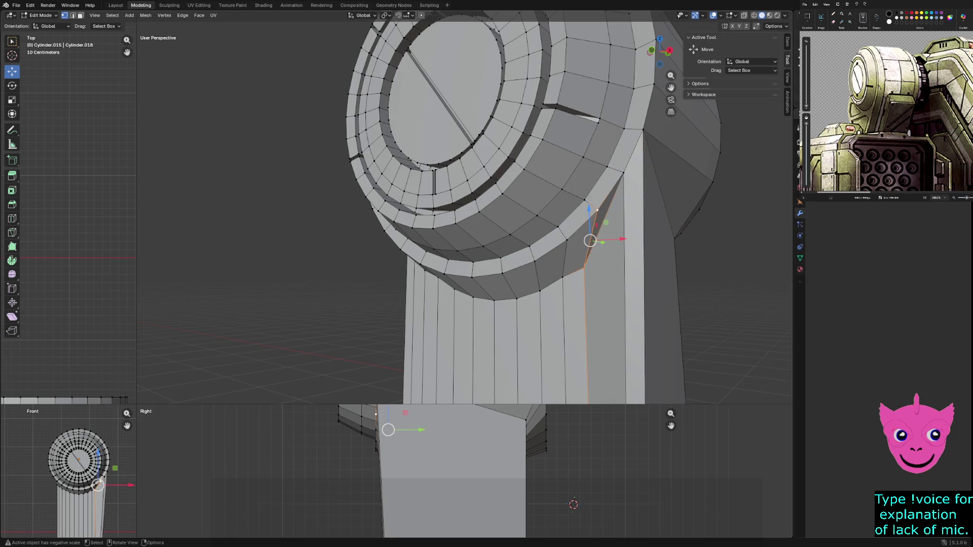
key(m)
click(576, 220)
Merge three more seam vertex pairs along the column At Last
click(563, 272)
shift+click(566, 250)
key(m)
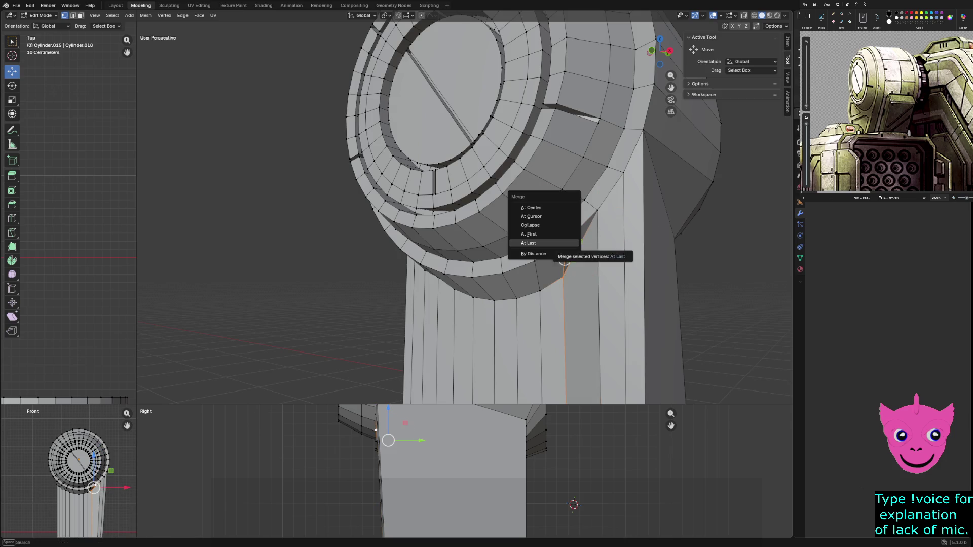
click(529, 243)
click(539, 289)
shift+click(536, 269)
key(m)
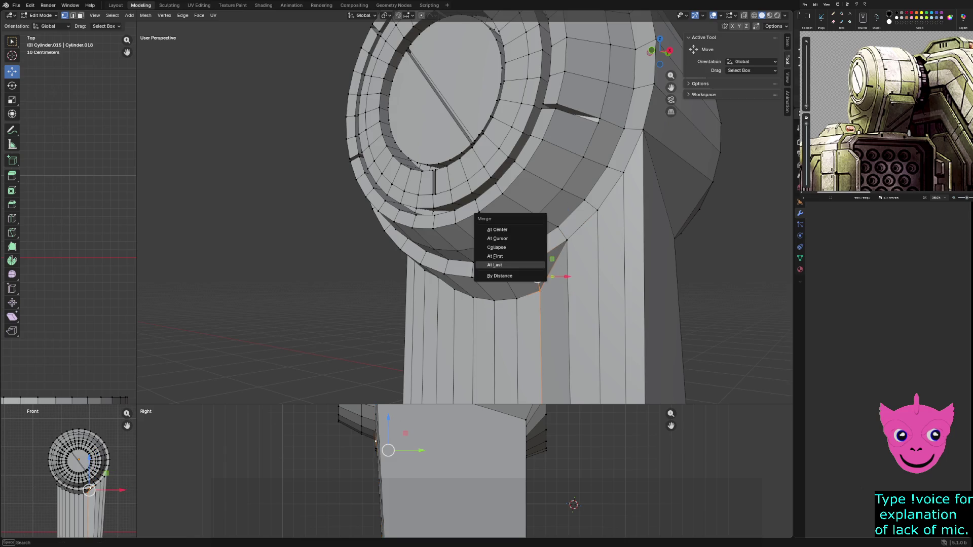
click(524, 265)
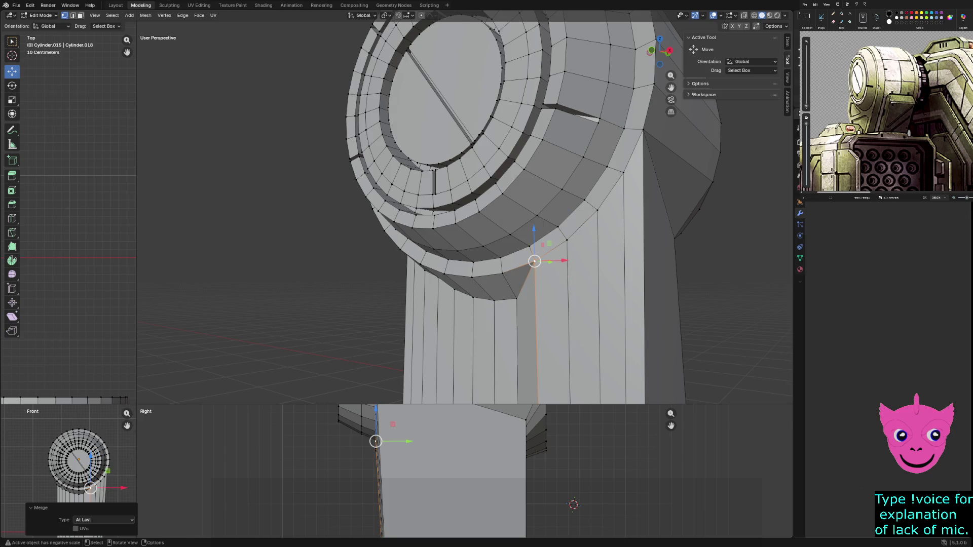
click(517, 296)
shift+click(502, 273)
key(m)
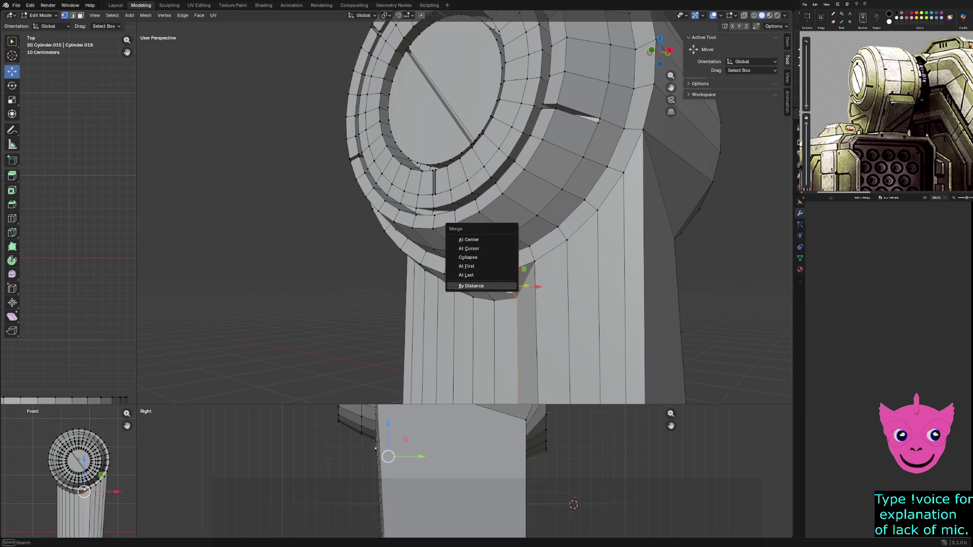
click(466, 275)
Merge the next seam pair and the triangle tip vertices, redoing the final merge At Last
click(494, 300)
shift+click(472, 277)
key(m)
click(472, 278)
middle_drag(471, 277, 597, 237)
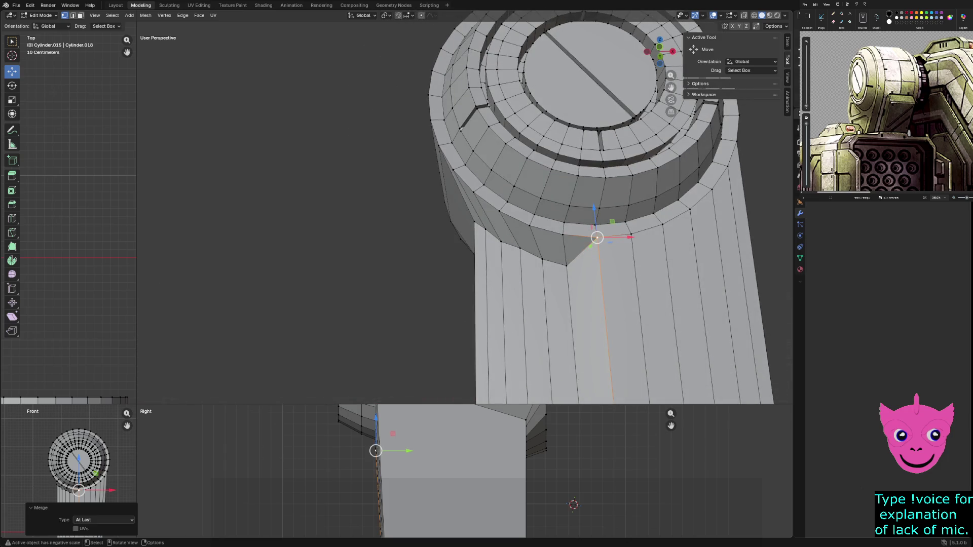
click(566, 264)
shift+click(563, 235)
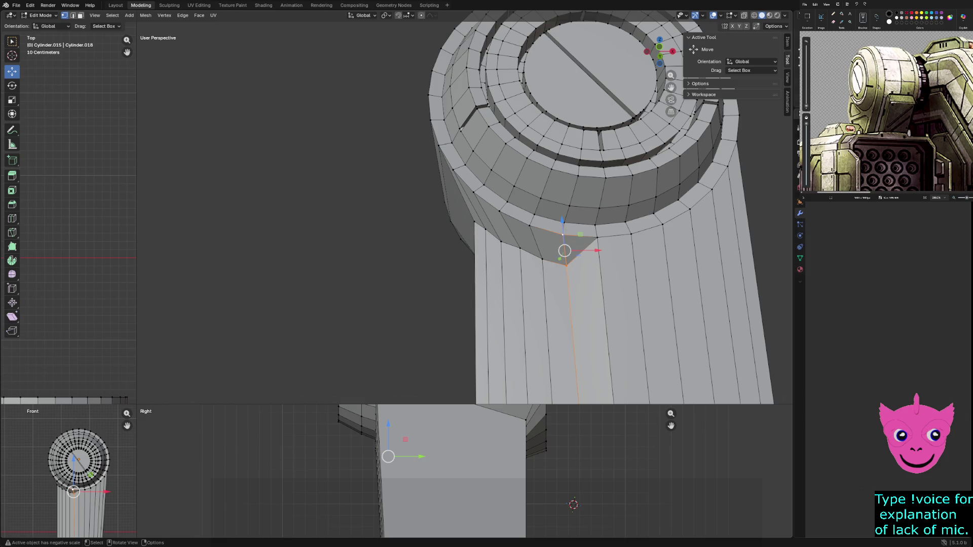
key(m)
click(532, 276)
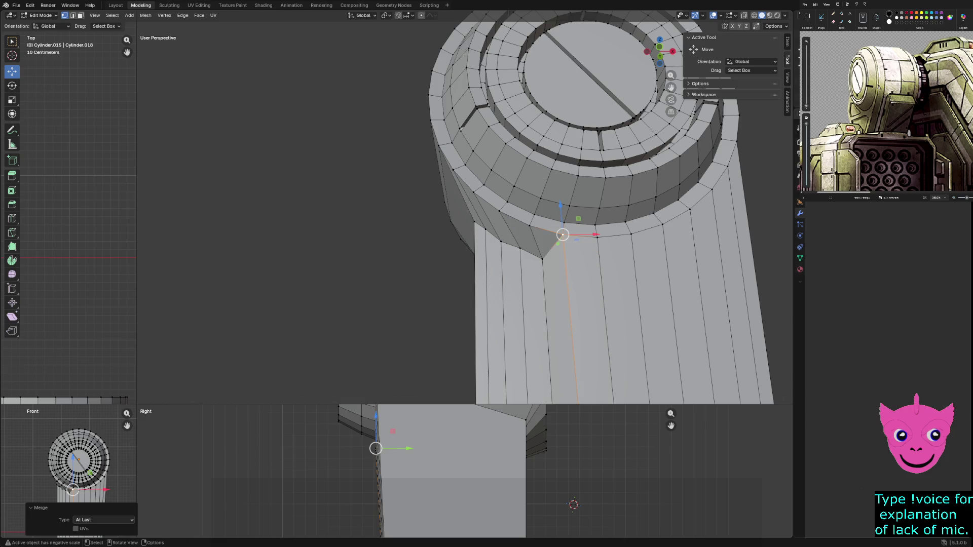
key(ctrl+z)
key(m)
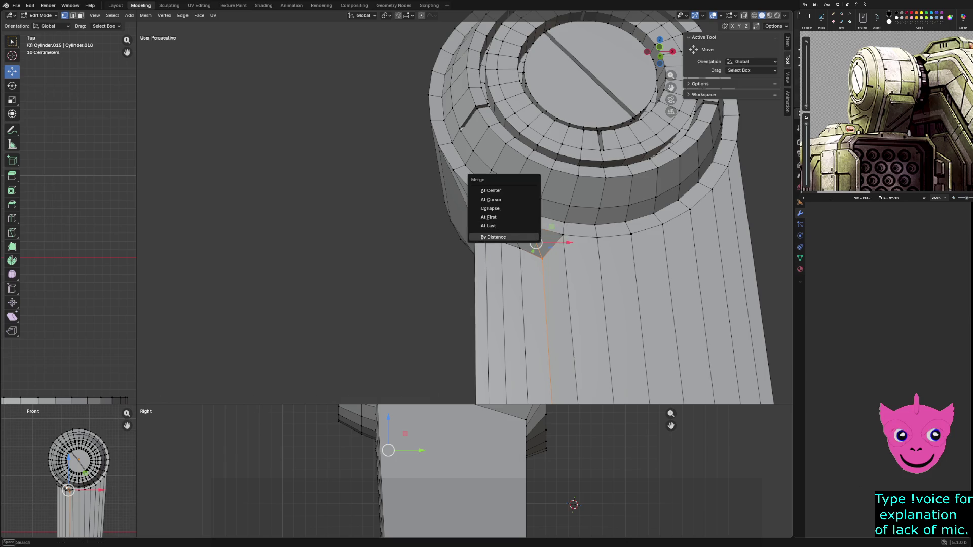
click(530, 226)
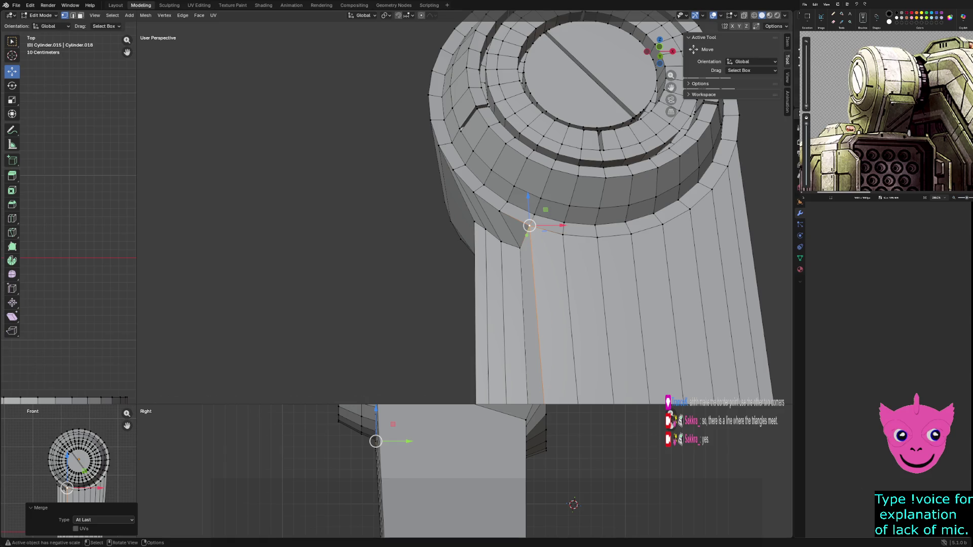
click(520, 247)
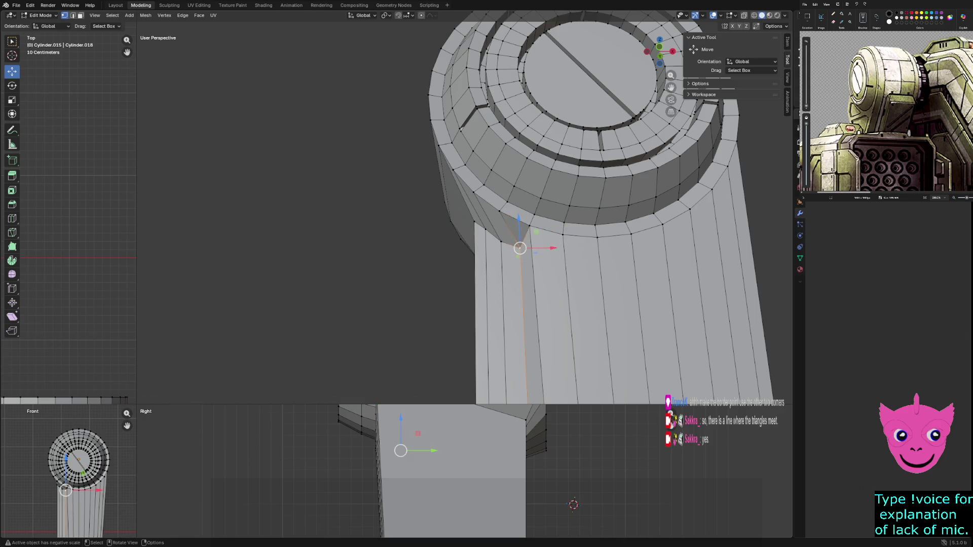
Merge two more seam vertex pairs At Last around the column's corner
shift+click(500, 213)
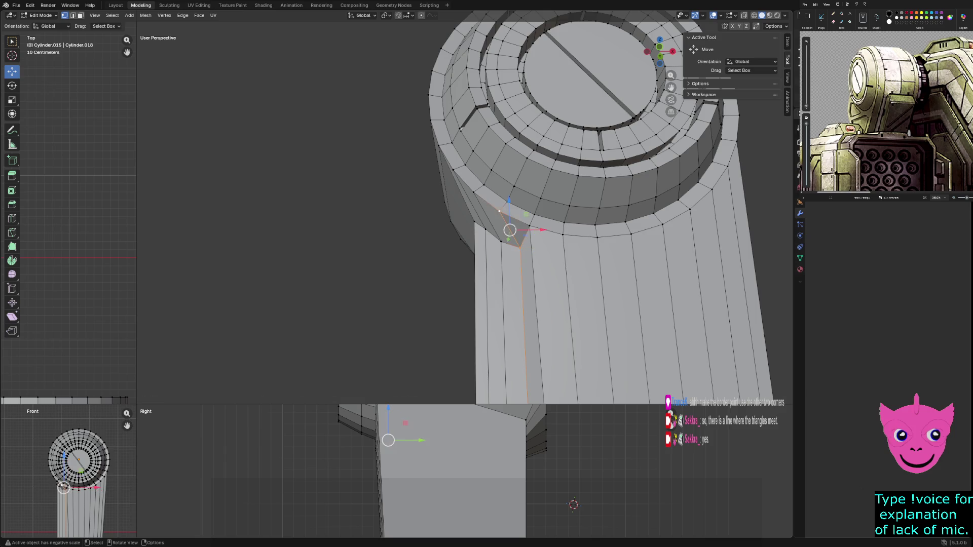
key(m)
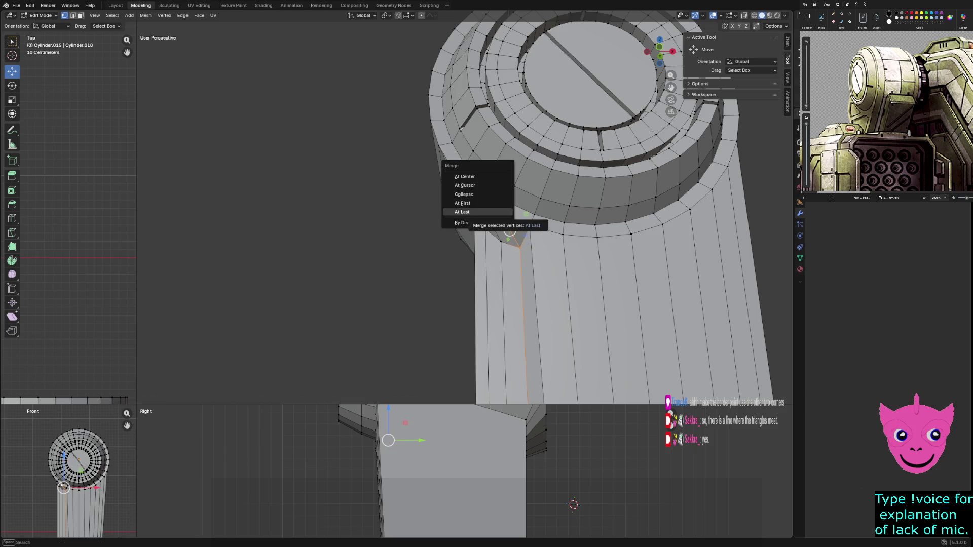
click(462, 213)
middle_drag(462, 213, 494, 203)
click(544, 264)
shift+click(533, 222)
key(m)
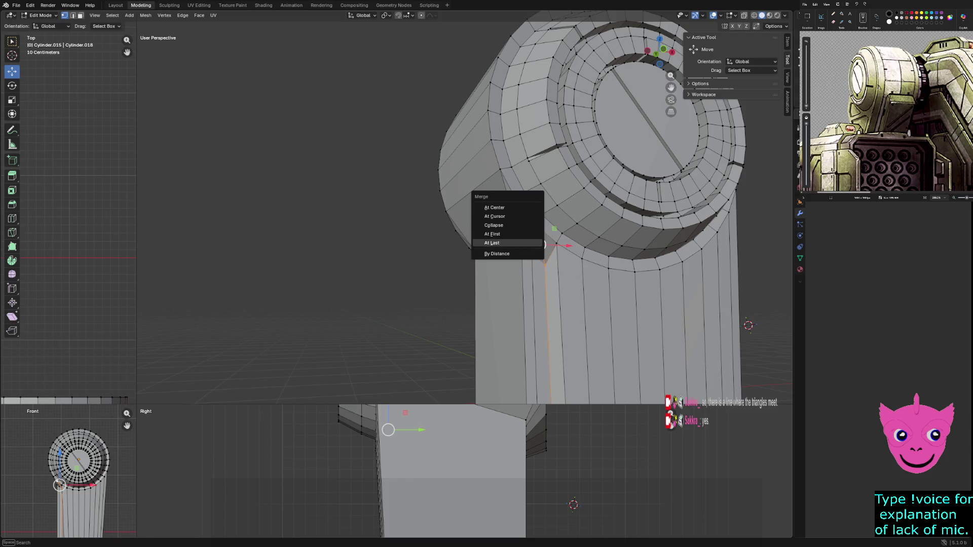
click(501, 252)
Merge another seam vertex At Last, then select the cylinder-to-column corner vertex and inspect it side-on
middle_drag(486, 223, 500, 219)
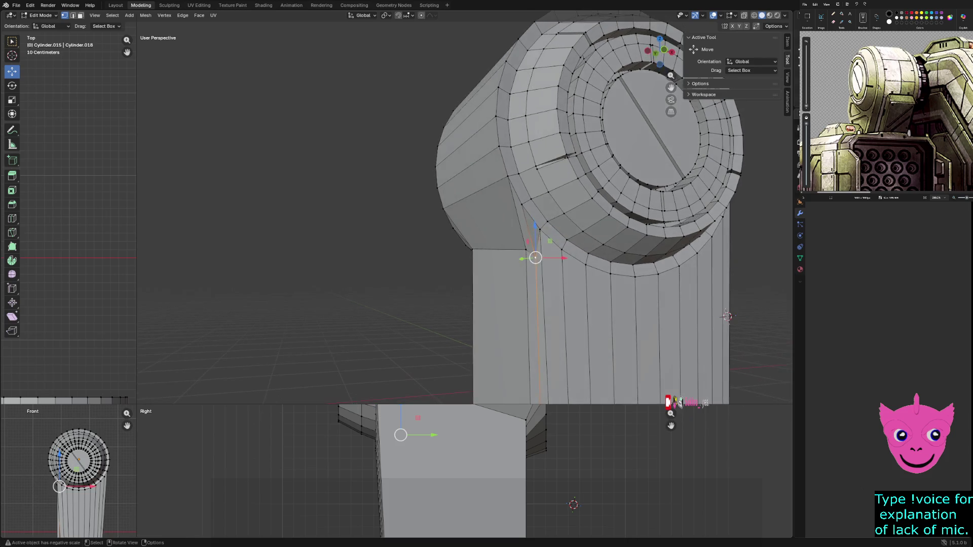
shift+click(522, 209)
key(m)
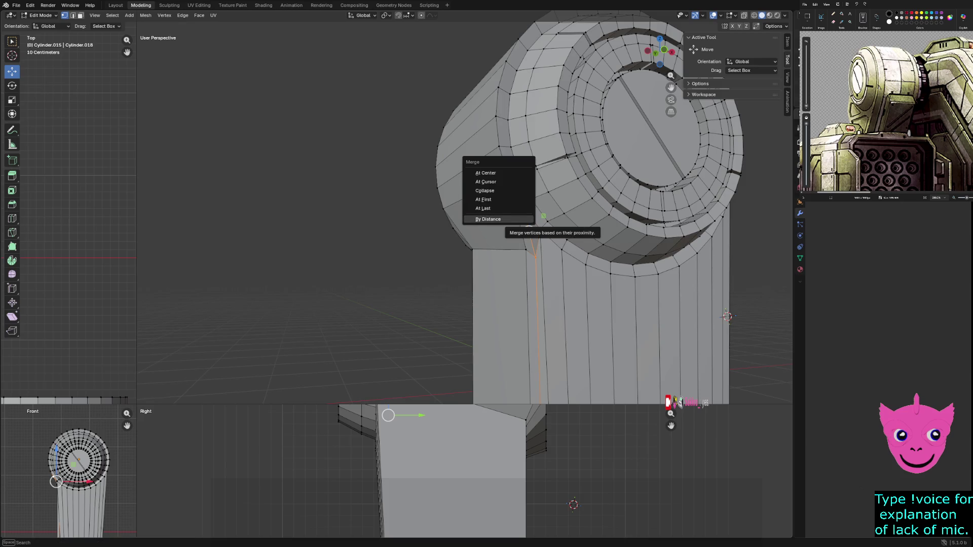
click(485, 208)
middle_drag(486, 208, 565, 210)
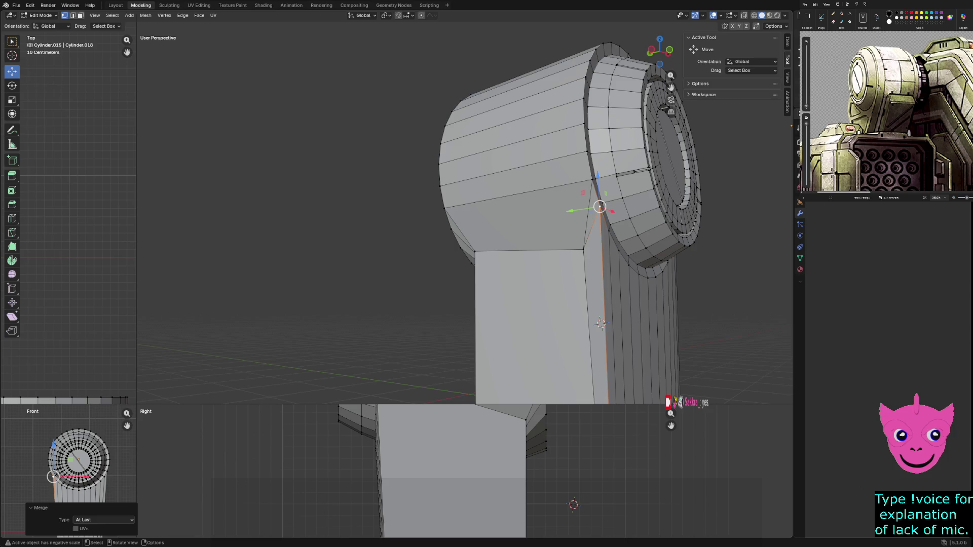
click(583, 250)
mouse_move(583, 249)
middle_down()
mouse_move(527, 256)
mouse_move(515, 226)
mouse_move(543, 260)
mouse_move(576, 250)
mouse_move(483, 256)
mouse_move(578, 254)
mouse_move(573, 266)
mouse_move(568, 253)
mouse_move(577, 251)
mouse_move(558, 253)
mouse_move(570, 221)
middle_up()
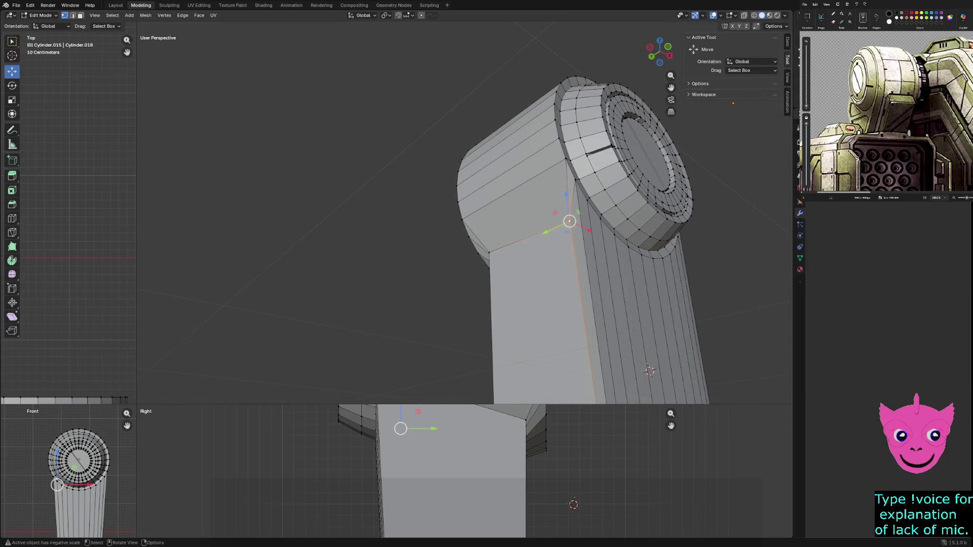
mouse_move(650, 372)
middle_down()
mouse_move(508, 282)
mouse_move(419, 342)
middle_up()
Merge the column's top corner vertex into the neighbouring cylinder vertex At Last
scroll(464, 218, down, 1)
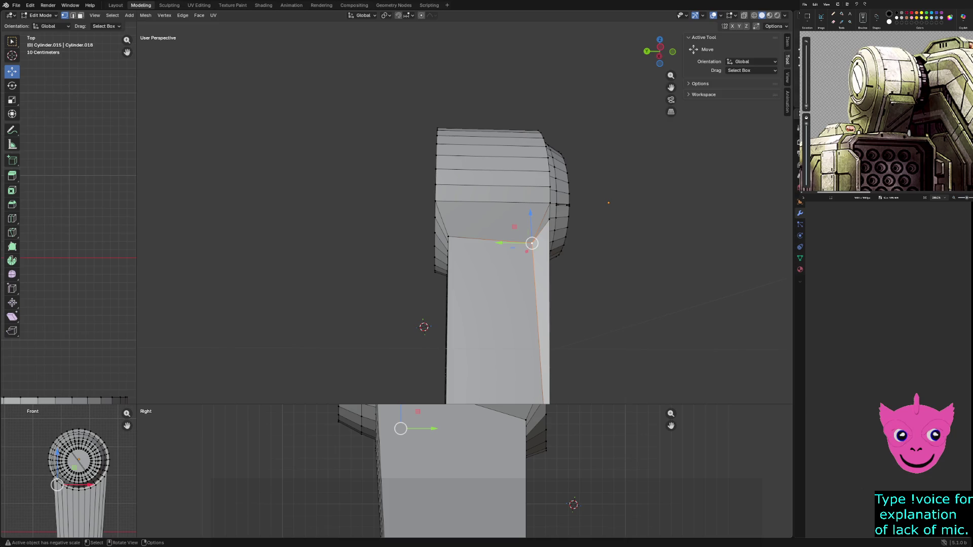
scroll(464, 217, up, 3)
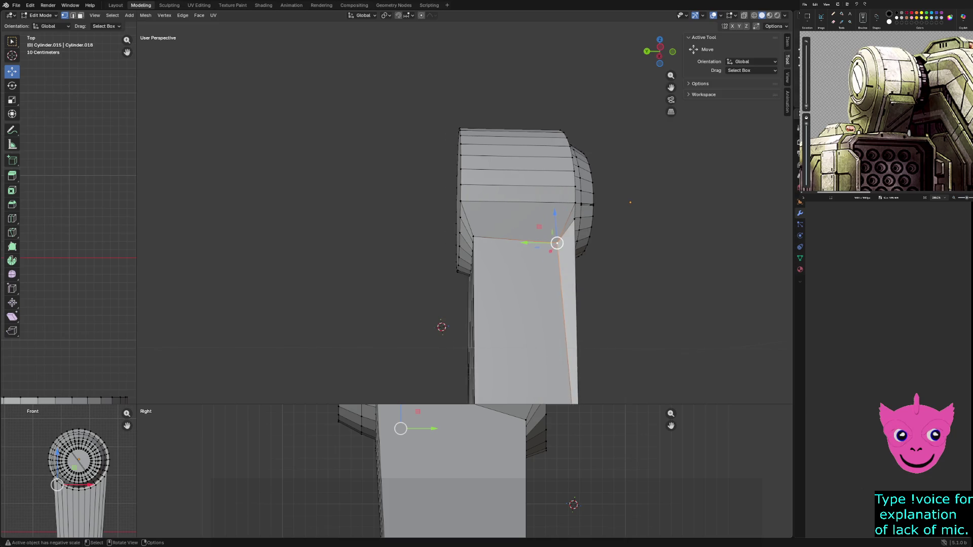
key(shift)
shift+click(622, 201)
key(m)
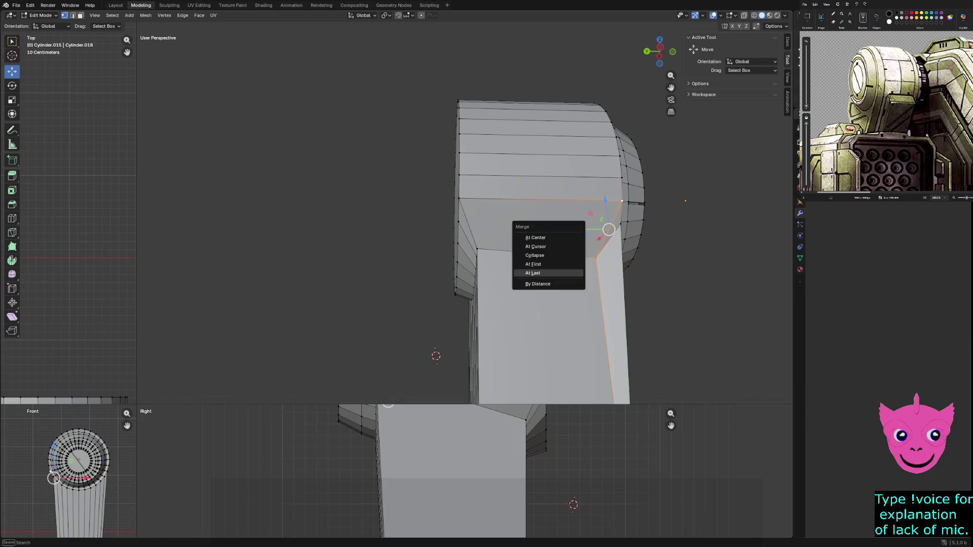
click(563, 284)
Inspect the merged corner around the shoulder cap and select the column's bottom edge loop
mouse_move(562, 284)
middle_down()
mouse_move(532, 335)
mouse_move(520, 310)
mouse_move(476, 310)
mouse_move(720, 267)
middle_up()
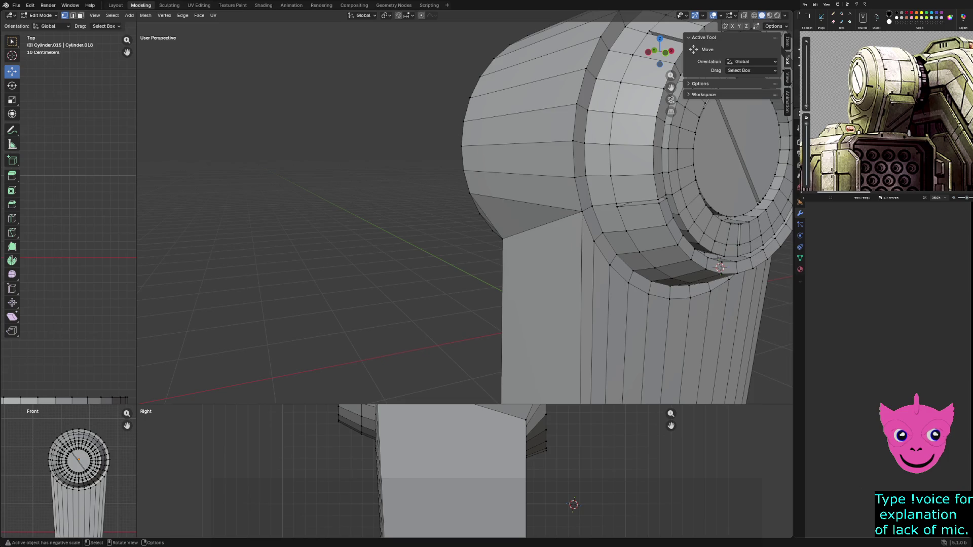
mouse_move(720, 267)
middle_down()
mouse_move(735, 271)
mouse_move(562, 267)
mouse_move(272, 282)
mouse_move(511, 277)
middle_up()
scroll(723, 271, down, 3)
scroll(465, 471, down, 5)
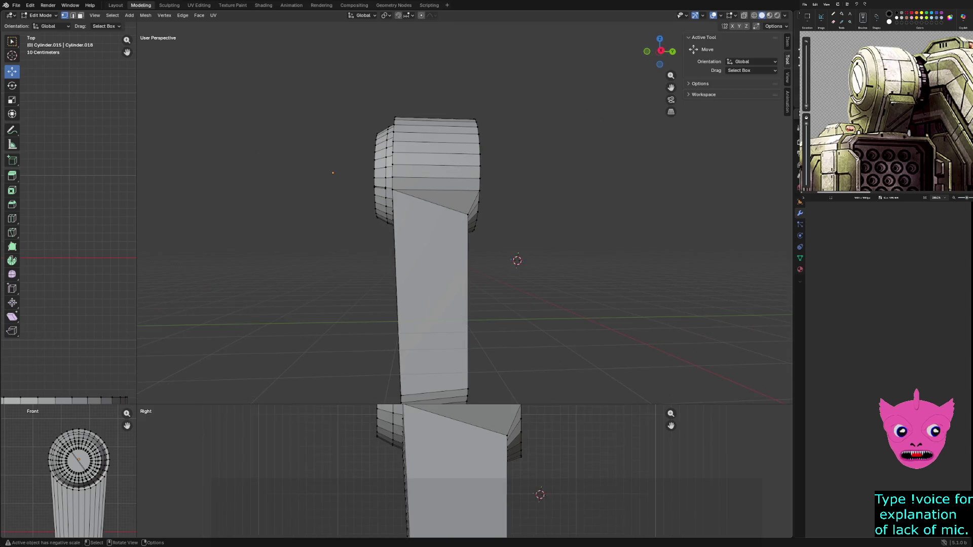
shift+middle_drag(465, 472, 489, 385)
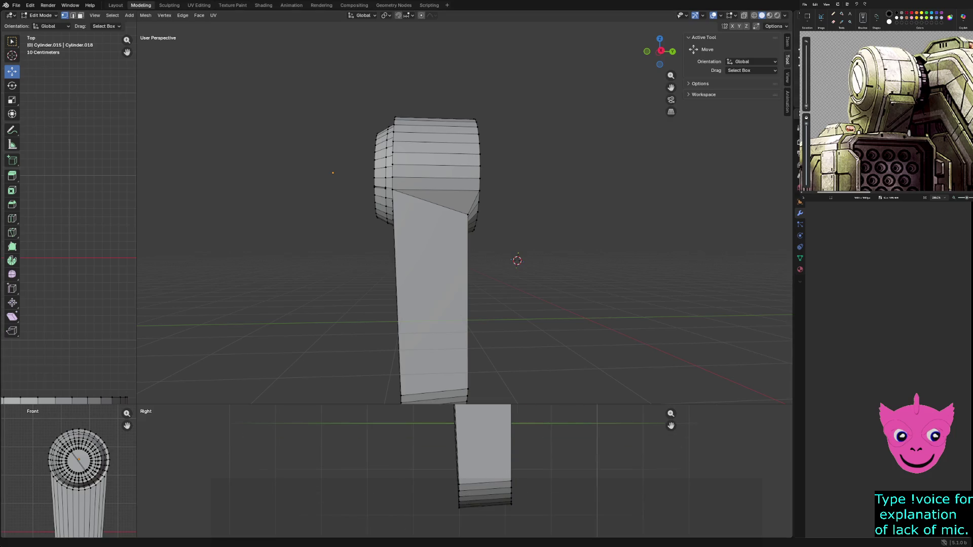
alt+click(457, 502)
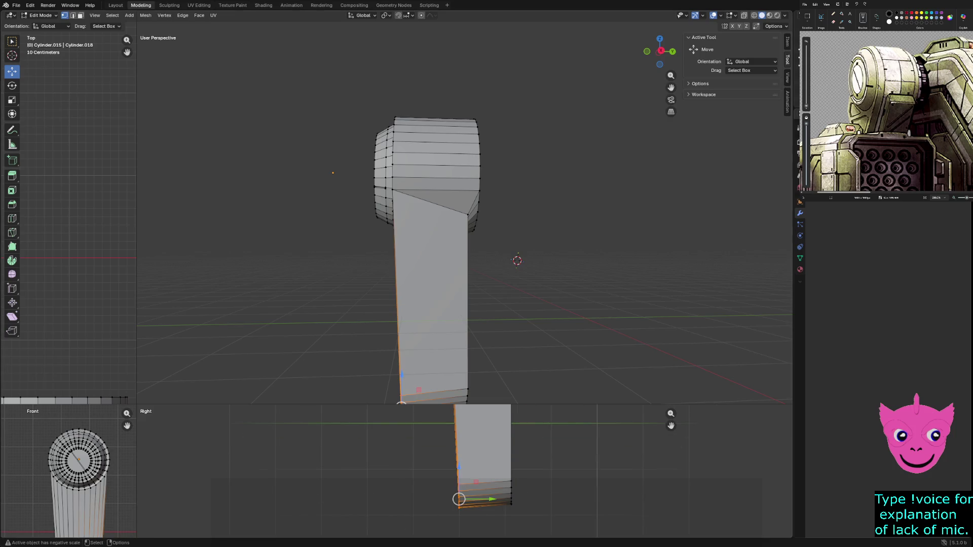
In the Right view, slide the column's bottom vertex rings back along Y and lower them slightly
drag(137, 405, 299, 117)
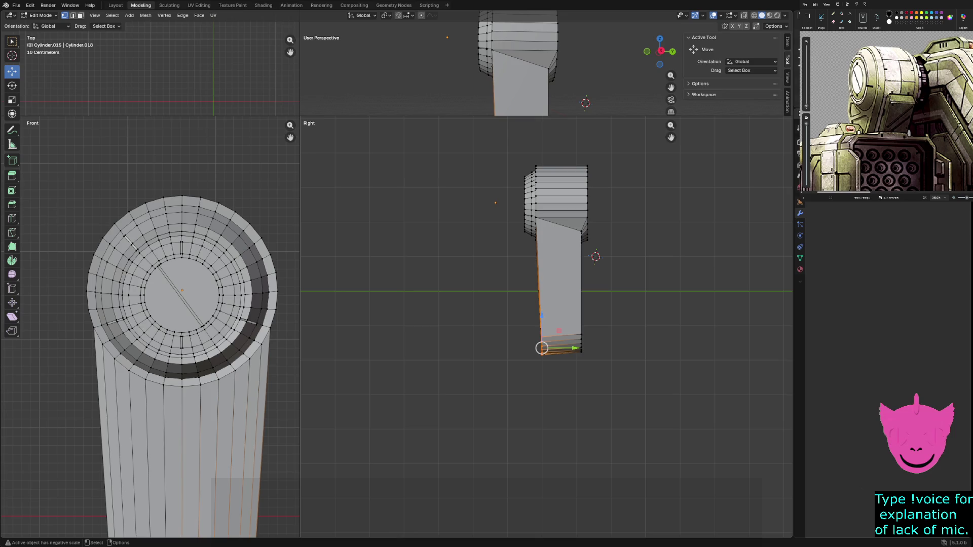
mouse_move(670, 137)
mouse_down()
mouse_move(628, 179)
mouse_move(515, 220)
mouse_move(459, 268)
mouse_up()
drag(387, 479, 378, 479)
key(alt+a)
key(ctrl+z)
drag(412, 474, 413, 478)
click(544, 328)
Select the angled face's corner vertex and enlarge User Perspective to fill most of the screen
scroll(544, 328, down, 2)
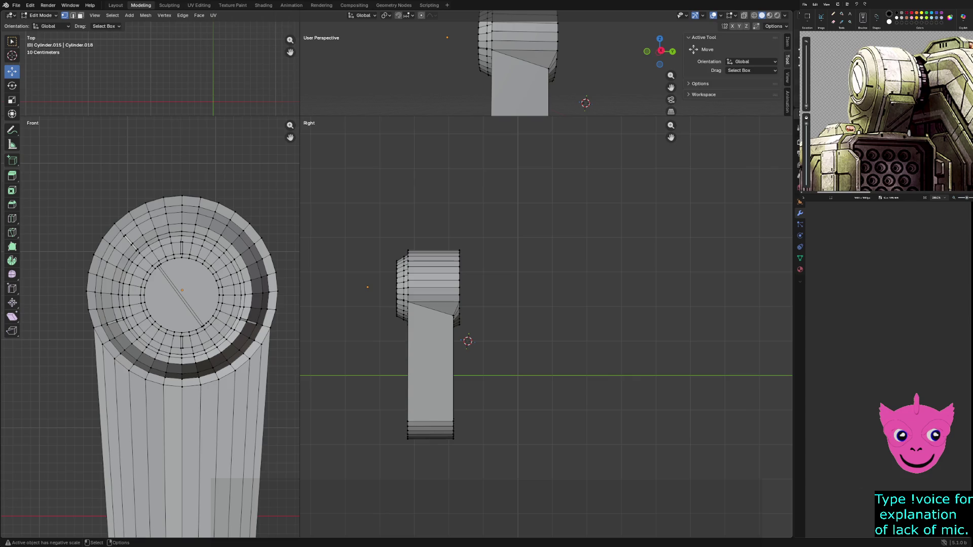
click(453, 314)
scroll(505, 328, up, 4)
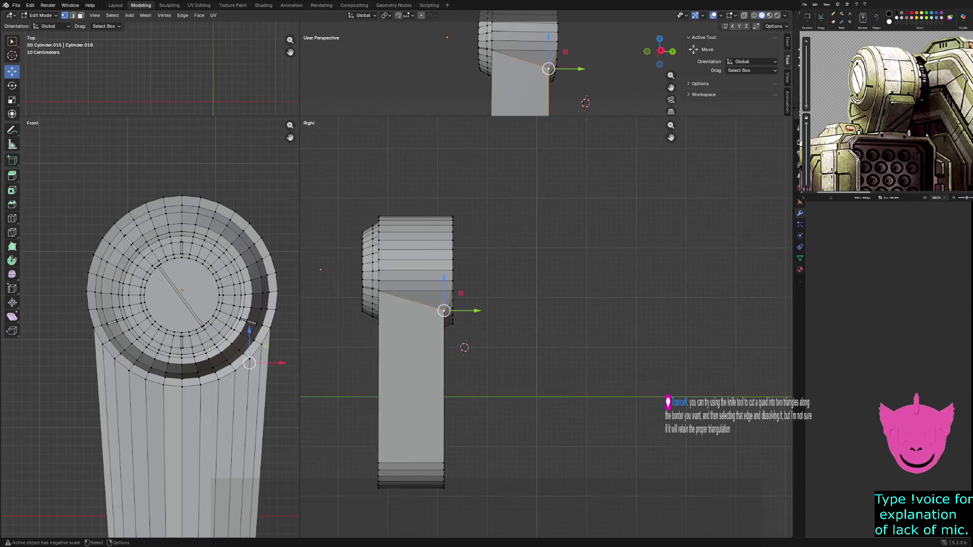
middle_drag(557, 76, 486, 80)
drag(300, 116, 149, 413)
middle_drag(456, 202, 486, 192)
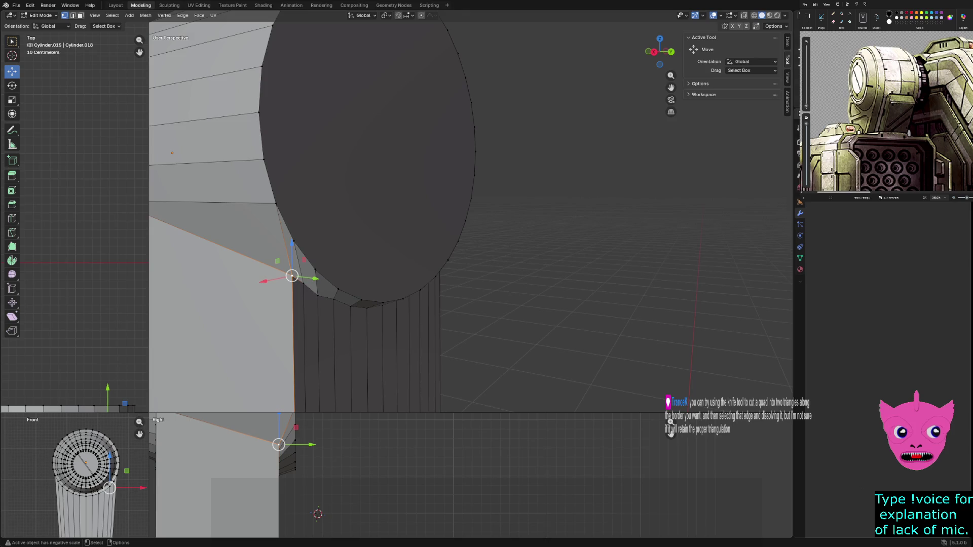
Merge the upper and lower seam vertex pairs at the last selected vertex
ctrl+click(276, 203)
key(m)
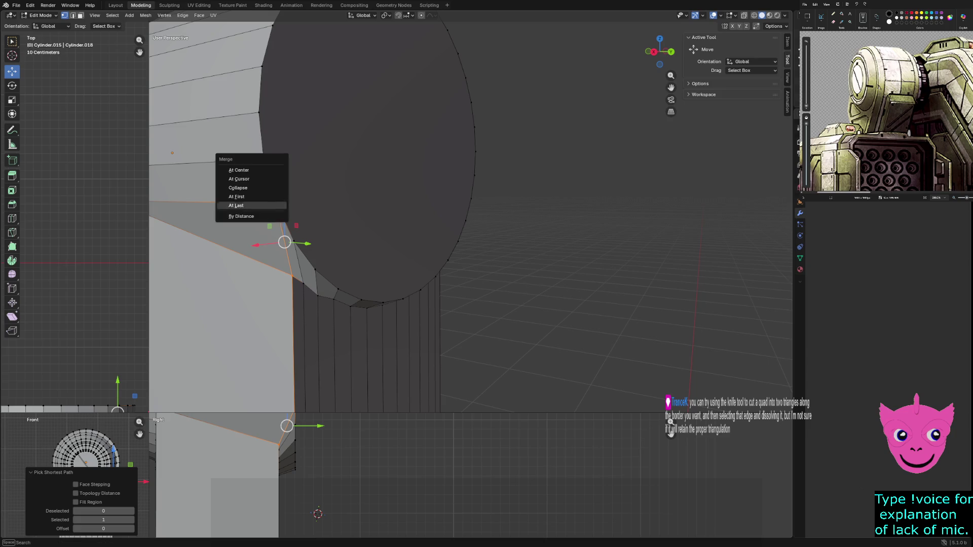
key(Return)
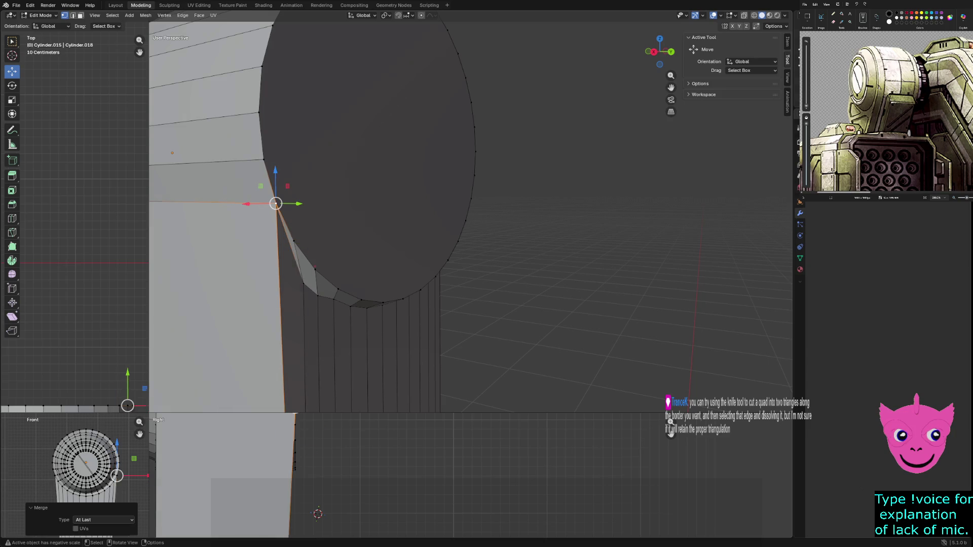
click(303, 282)
shift+click(294, 242)
click(303, 282)
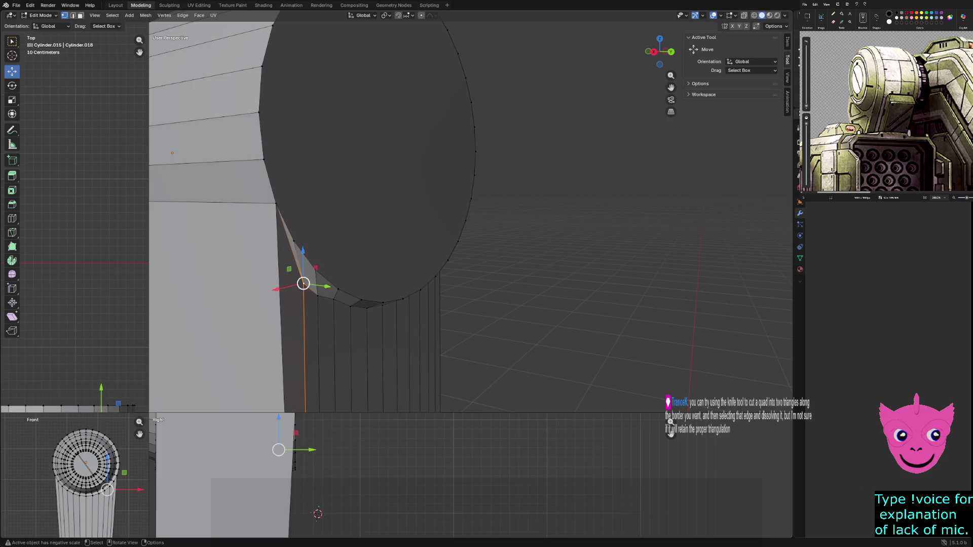
shift+click(294, 242)
key(m)
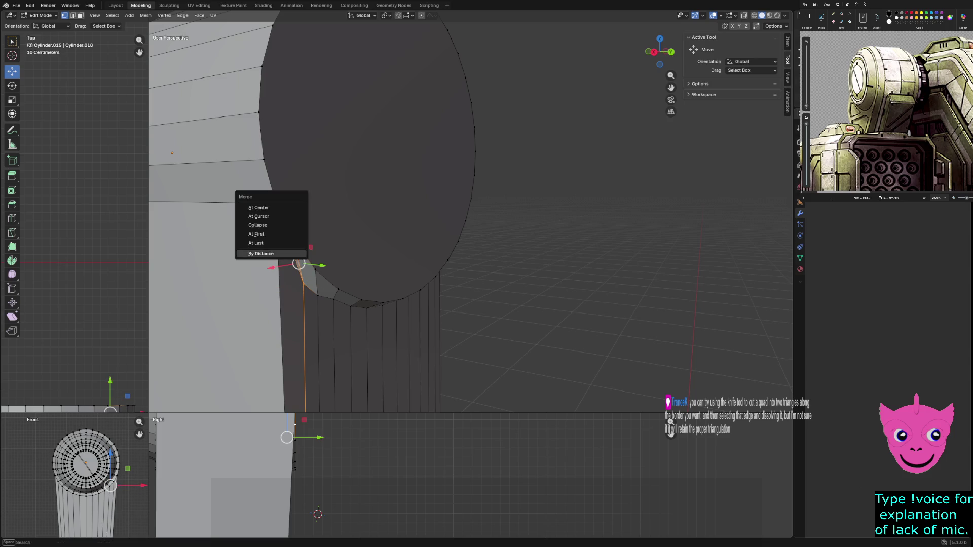
click(294, 245)
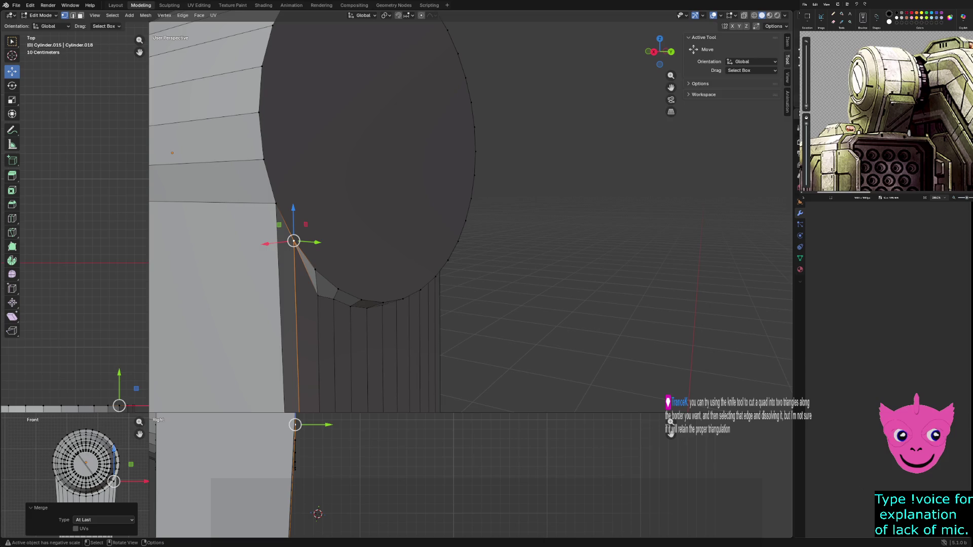
Merge the cap's corner vertex into the rim vertex above it
scroll(471, 218, down, 3)
mouse_move(471, 218)
middle_down()
mouse_move(502, 212)
mouse_move(531, 240)
middle_up()
scroll(531, 239, up, 2)
click(267, 200)
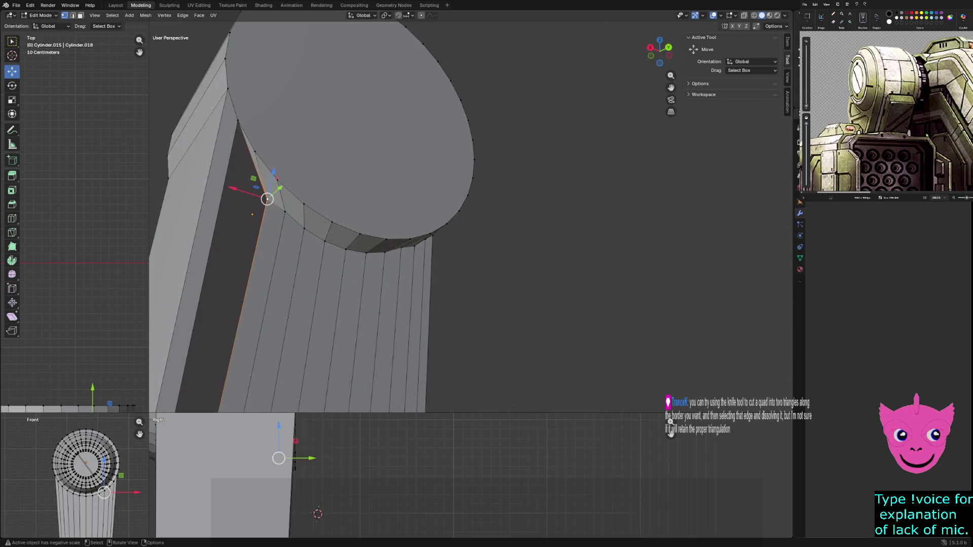
shift+click(255, 151)
key(m)
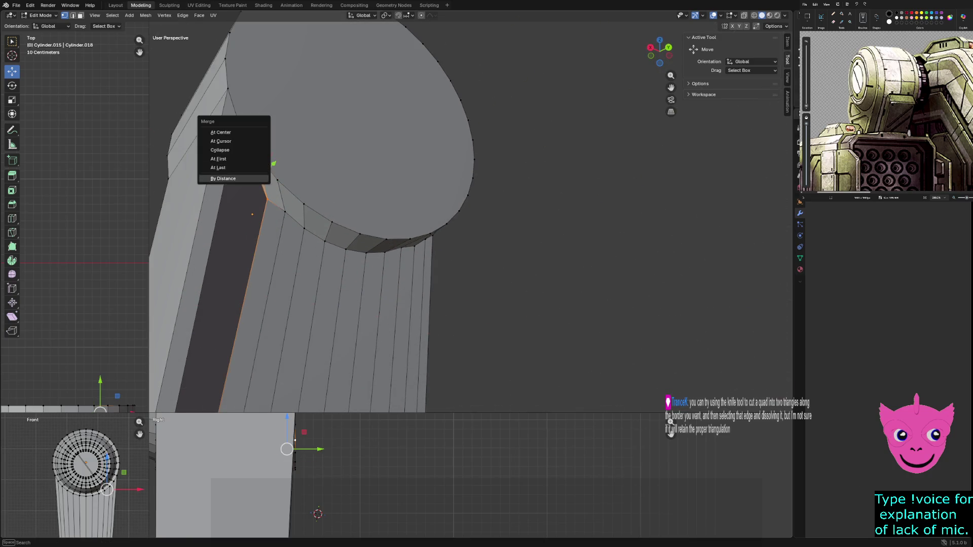
click(256, 168)
Undo and retry the merges on several vertex pairs, comparing At First and At Last
key(ctrl+z)
key(ctrl+z)
key(m)
click(254, 197)
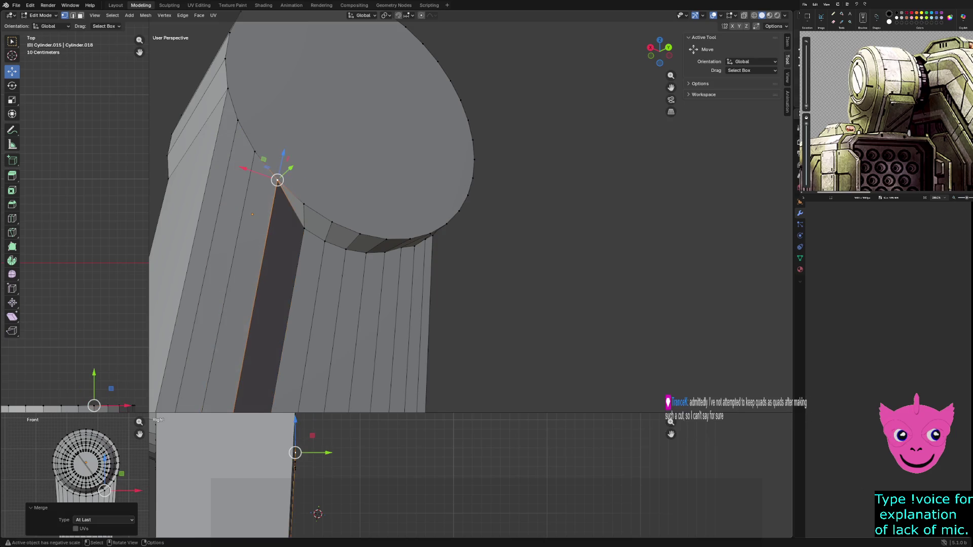
key(ctrl+z)
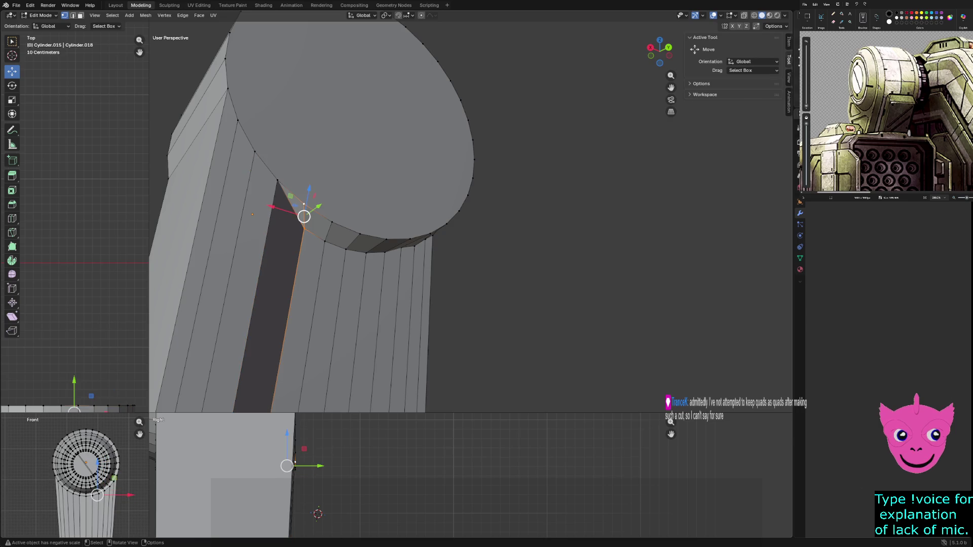
key(m)
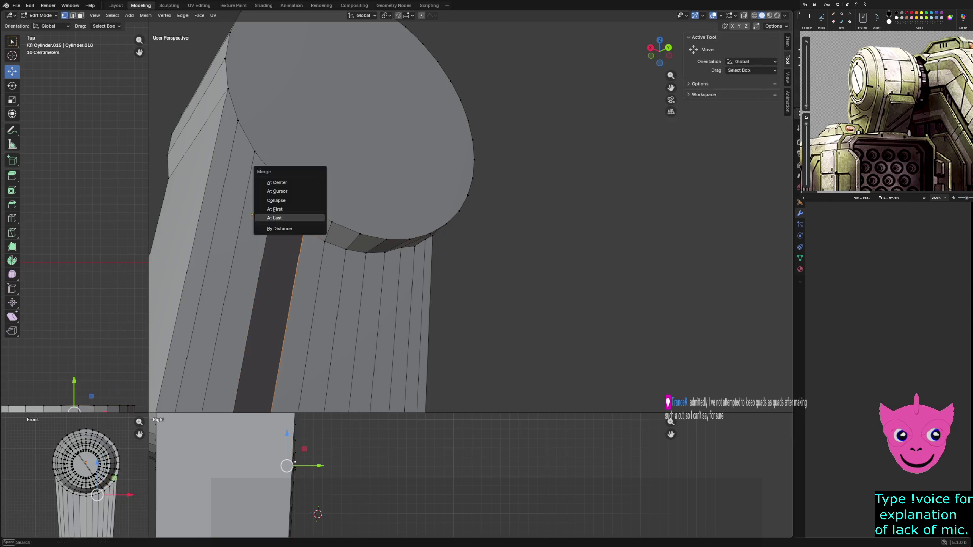
click(284, 217)
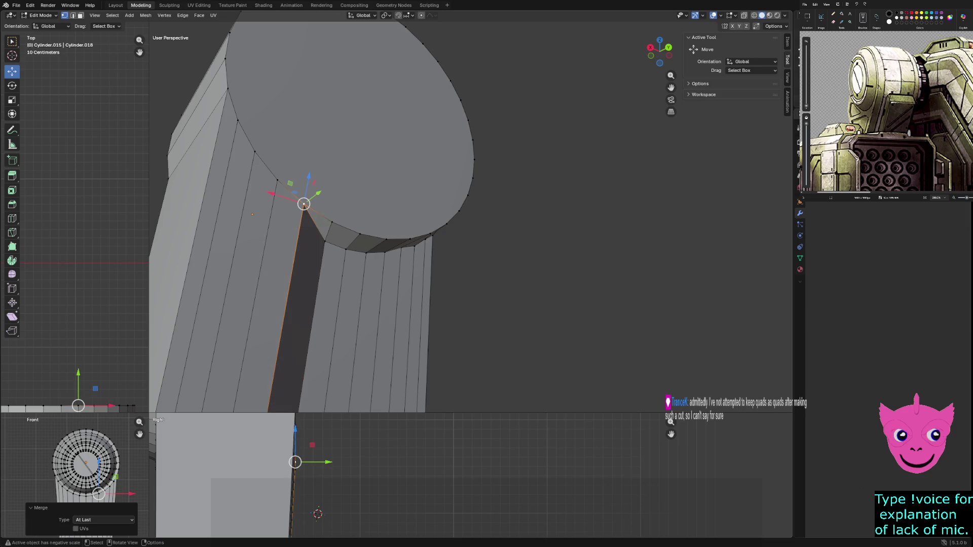
key(ctrl+z)
shift+click(325, 229)
key(m)
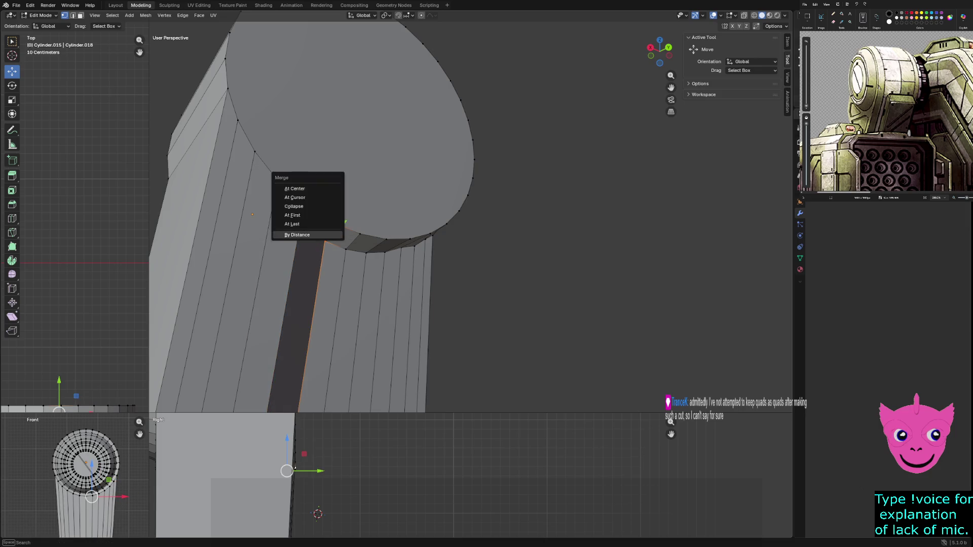
click(299, 224)
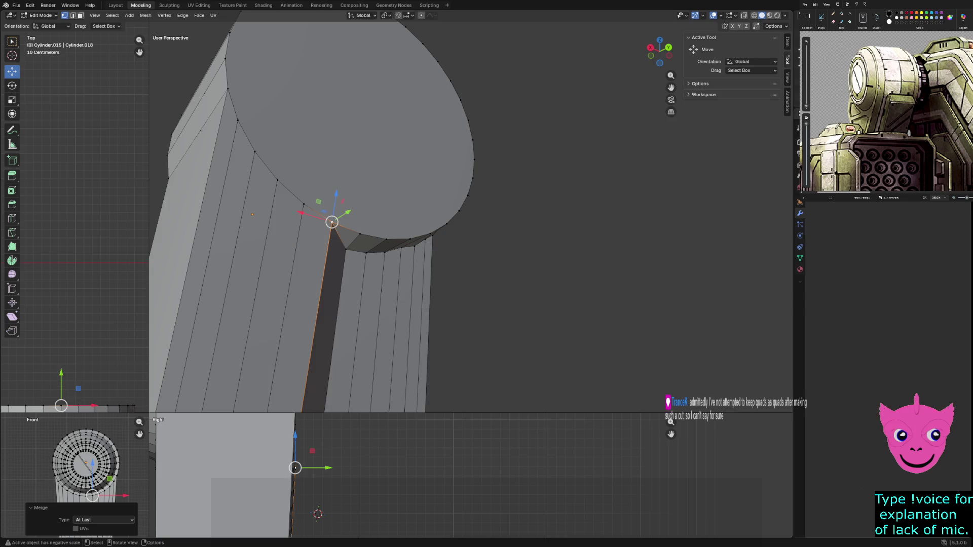
key(ctrl+z)
Merge another seam vertex pair At Last, replacing an At First attempt
shift+click(361, 239)
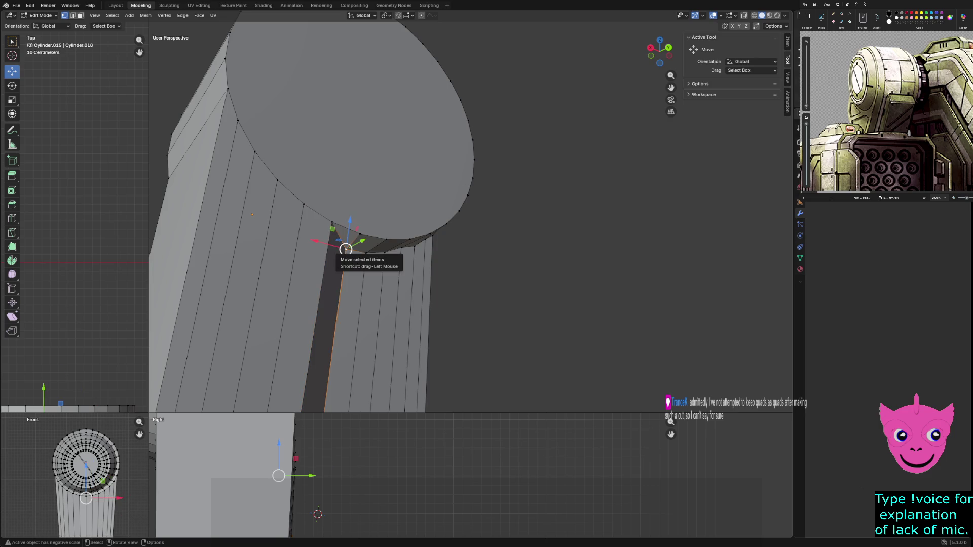
key(m)
click(309, 243)
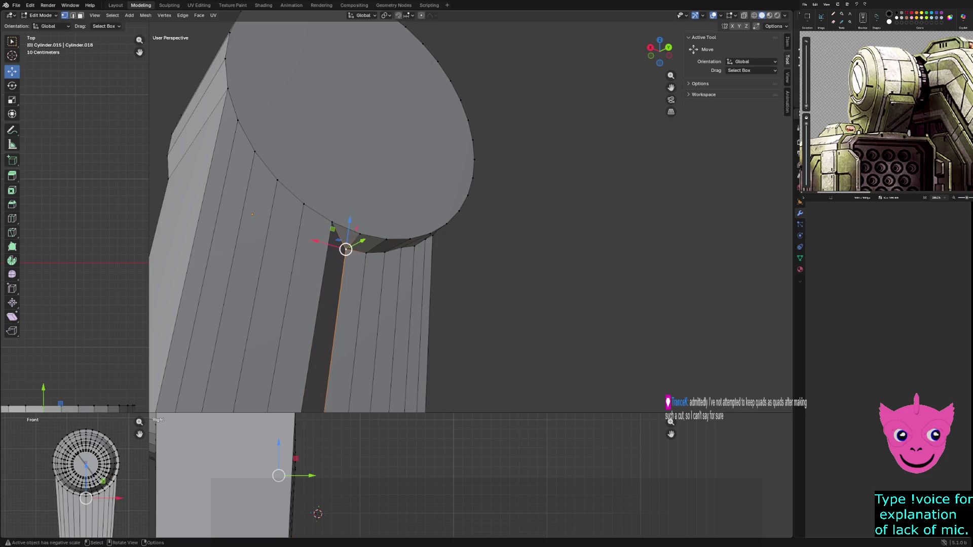
key(ctrl+z)
key(m)
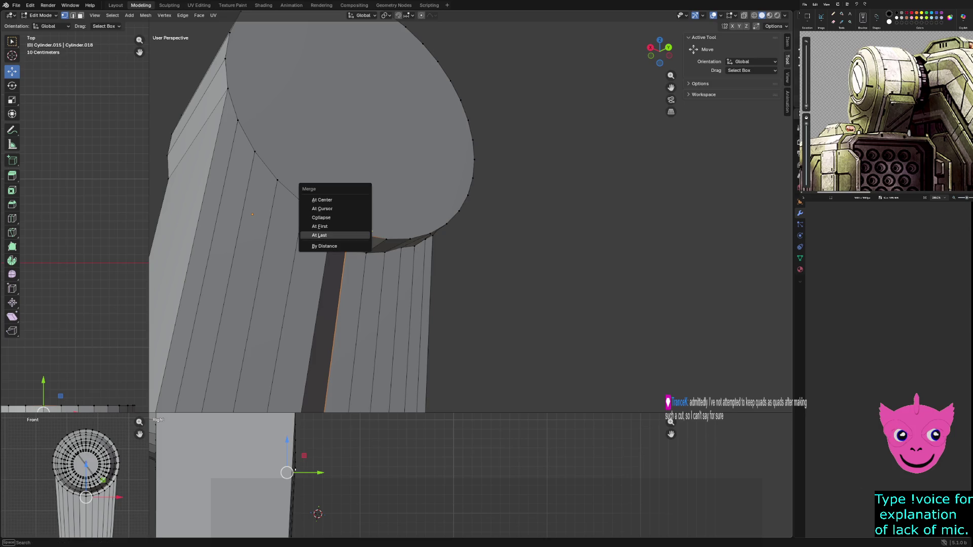
click(359, 233)
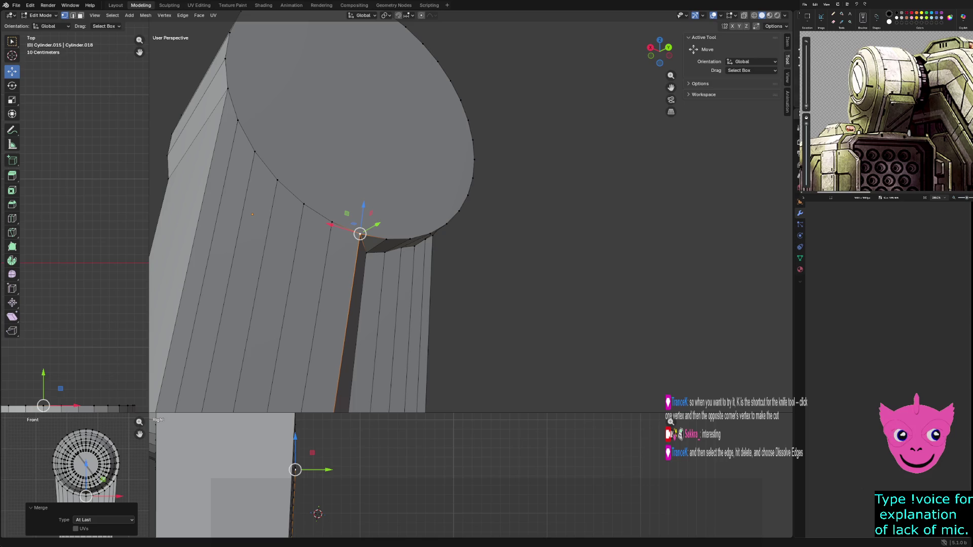
Select two front rim vertices of the joint from a new angle
click(532, 304)
mouse_move(532, 304)
middle_down()
mouse_move(507, 294)
mouse_move(494, 271)
middle_up()
scroll(354, 284, up, 3)
click(343, 302)
middle_drag(343, 302, 334, 280)
shift+click(293, 320)
Merge the front rim vertices along the seam at the last selected one
key(m)
click(263, 285)
click(331, 319)
key(m)
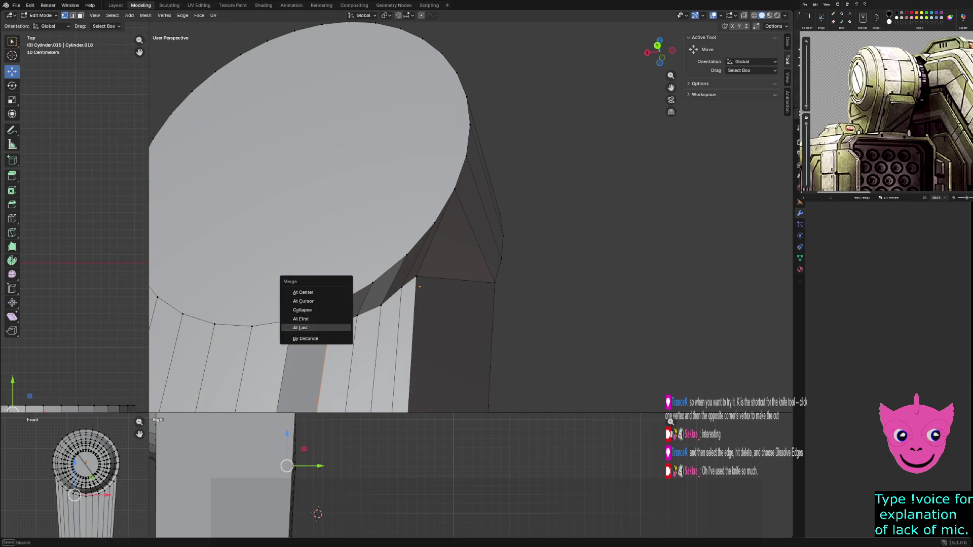
click(309, 334)
shift+click(357, 316)
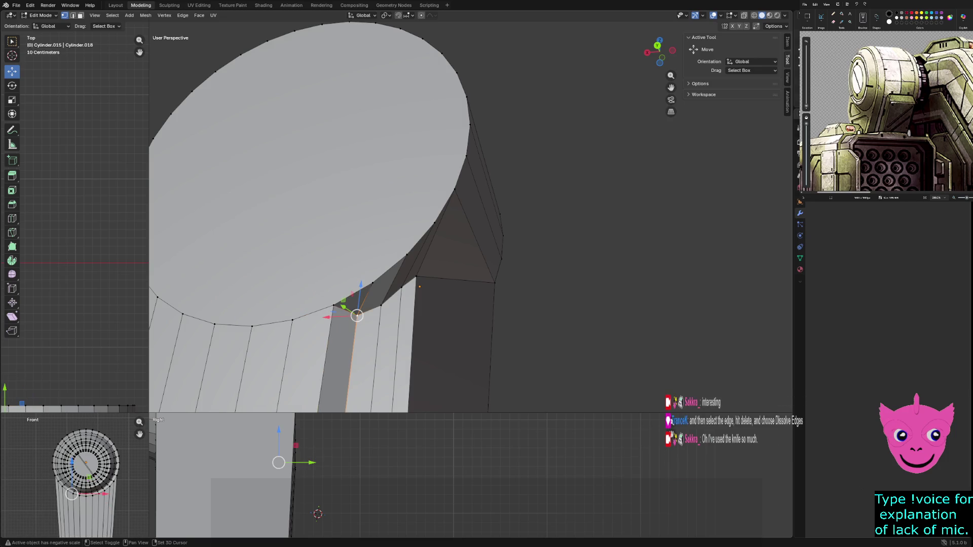
shift+click(372, 282)
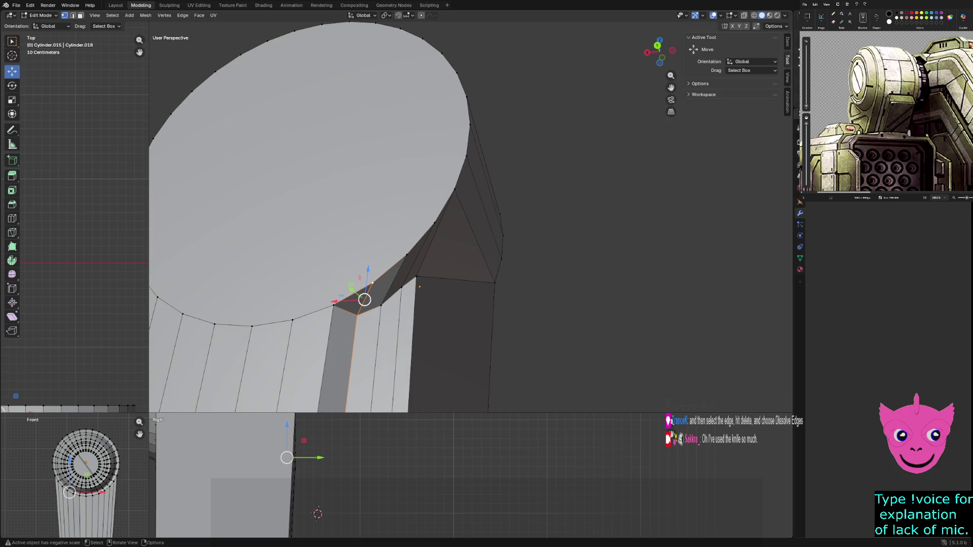
key(m)
click(337, 336)
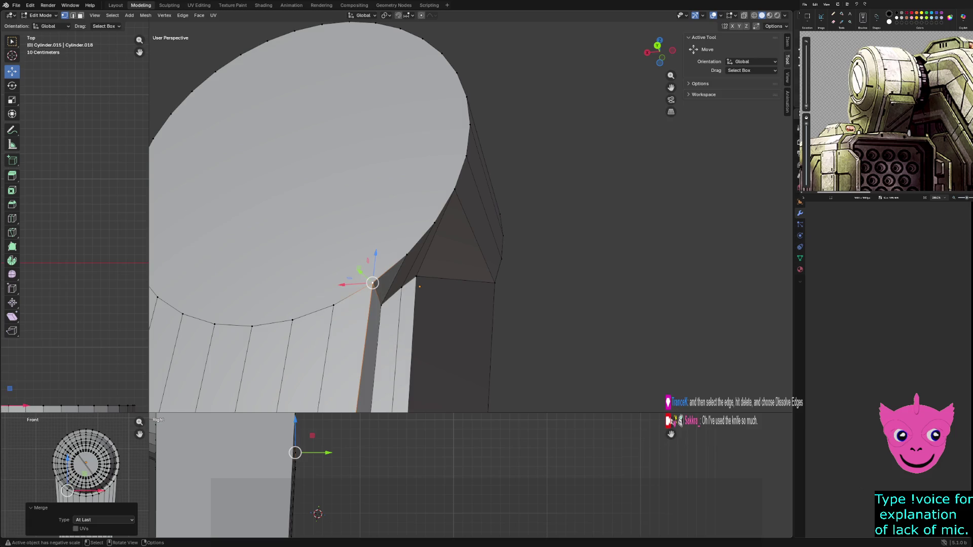
Merge the next two seam vertex pairs at the last vertex
click(381, 304)
shift+click(406, 255)
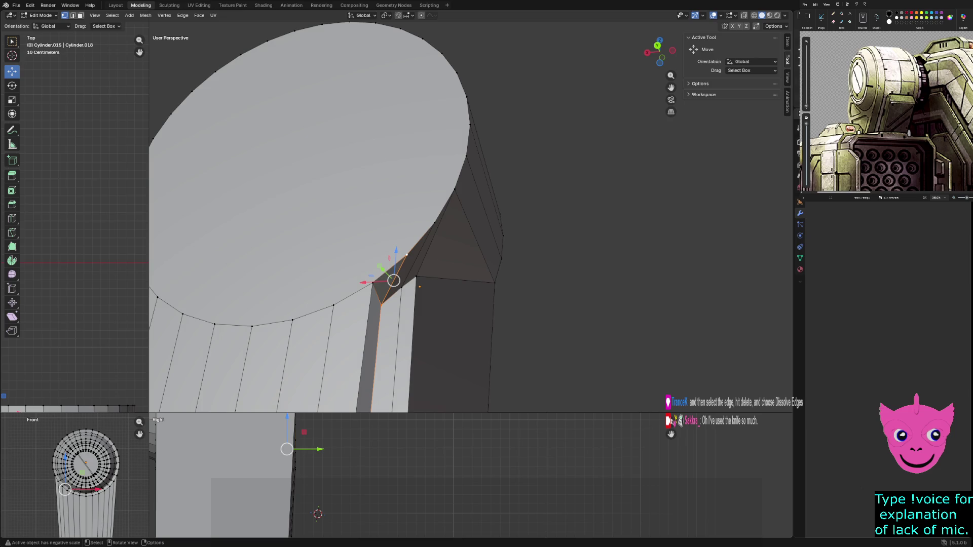
key(m)
click(366, 260)
middle_drag(366, 259, 401, 257)
shift+click(439, 286)
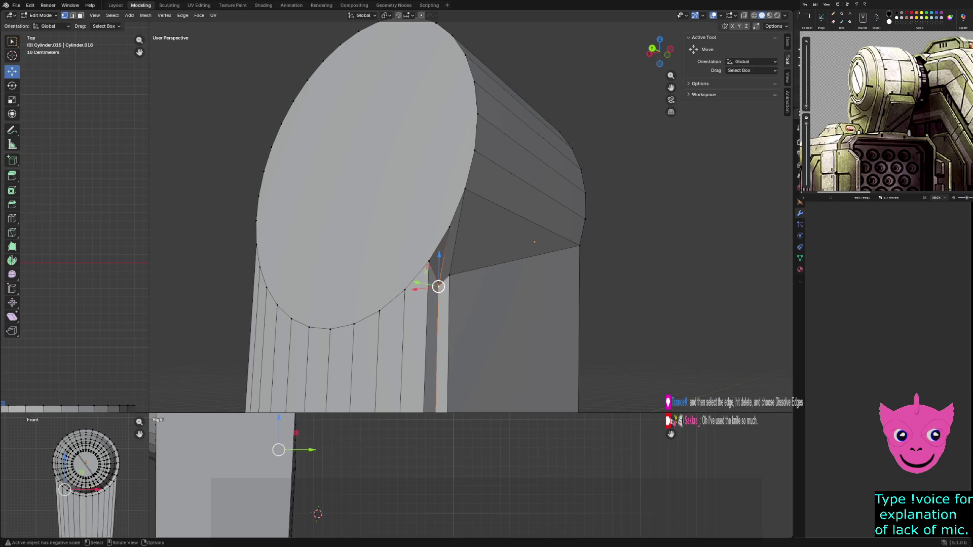
key(m)
click(417, 254)
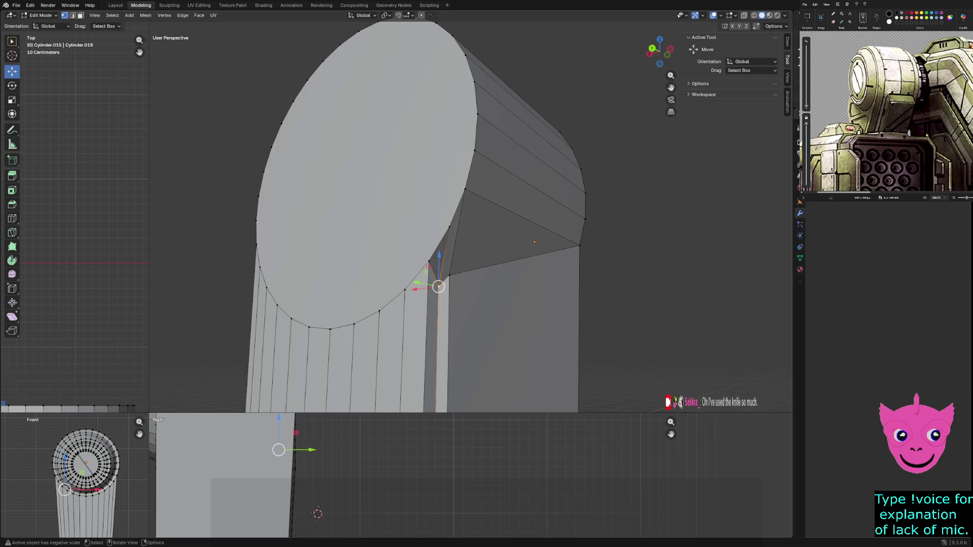
Weld the remaining seam pairs, one At Last and one At First, and check the seam
shift+click(449, 226)
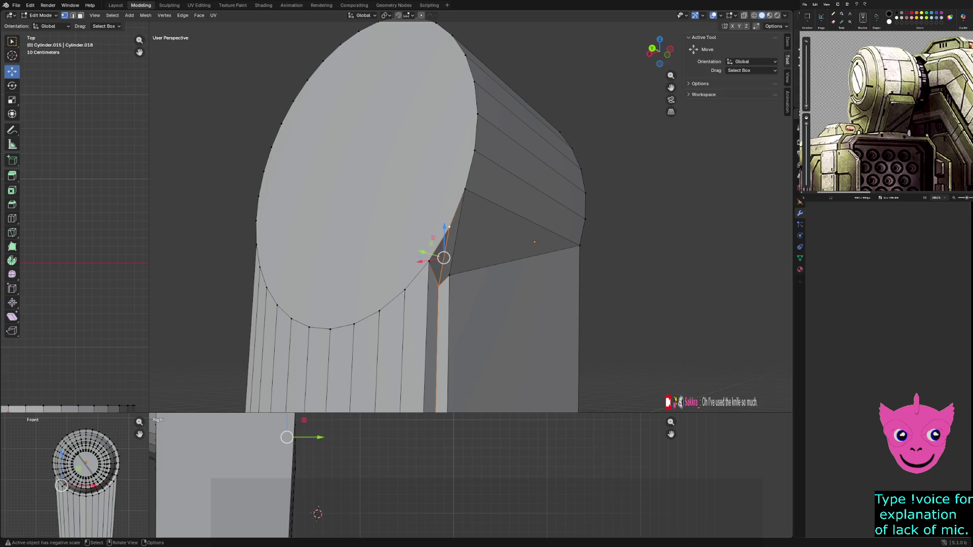
key(m)
click(415, 211)
middle_drag(449, 226, 495, 264)
click(496, 267)
shift+click(472, 188)
key(m)
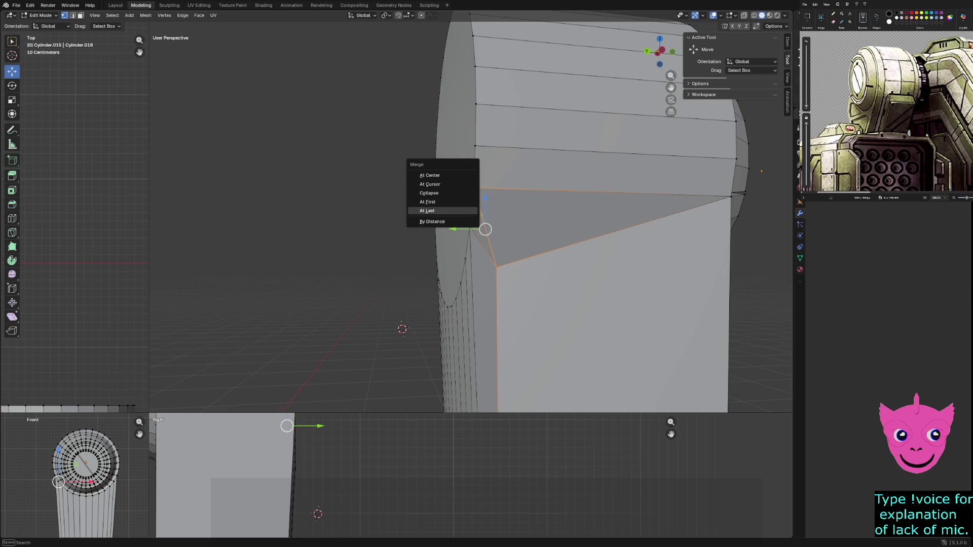
click(427, 201)
mouse_move(446, 218)
middle_down()
mouse_move(486, 263)
mouse_move(416, 271)
mouse_move(454, 270)
mouse_move(485, 300)
mouse_move(506, 276)
middle_up()
scroll(471, 475, down, 4)
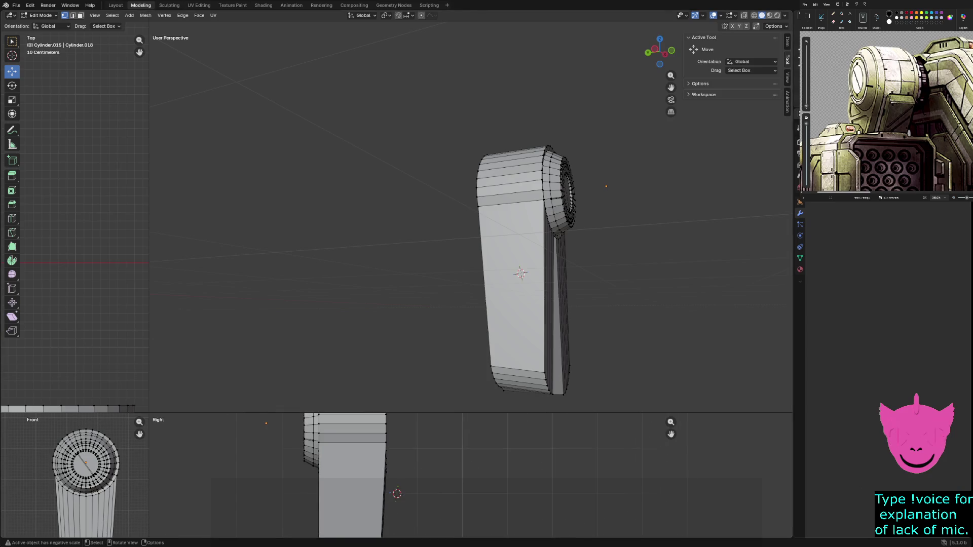
Switch to wireframe and shift the column's bottom-left vertices along Y in side view
drag(149, 413, 356, 117)
scroll(460, 448, up, 3)
key(z)
key(4)
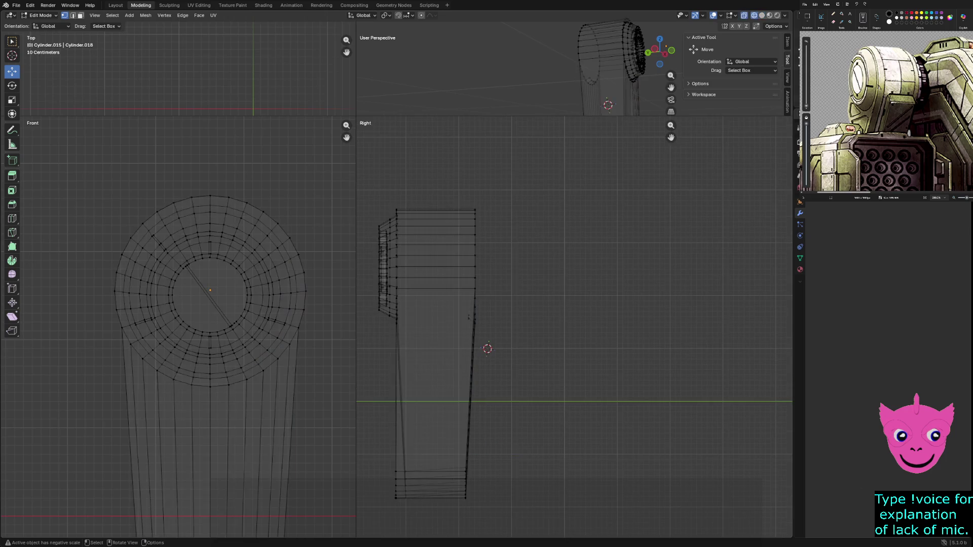
drag(399, 462, 426, 522)
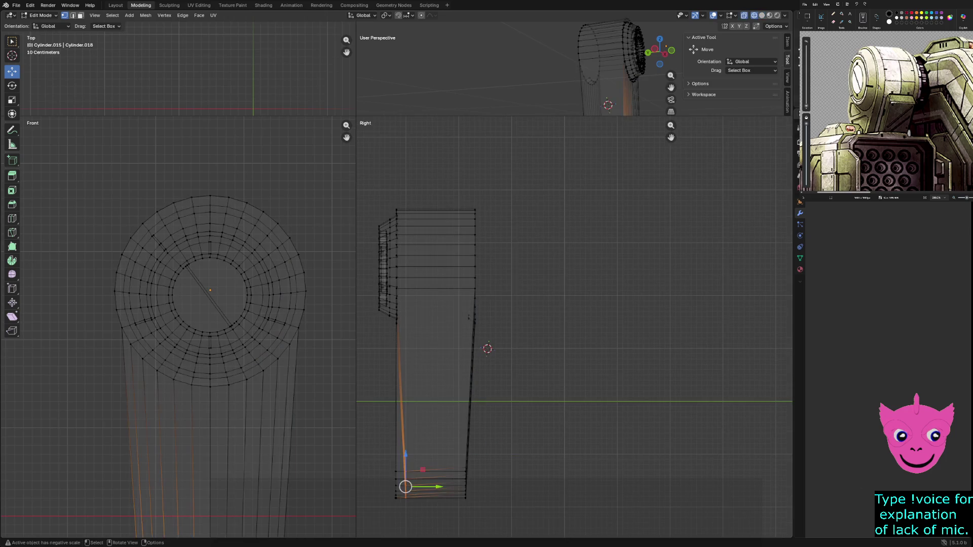
drag(434, 487, 428, 487)
key(alt+a)
Move the bottom-right vertices along Y so the column sides stand vertical
drag(429, 442, 491, 523)
drag(499, 486, 505, 486)
key(alt+a)
scroll(573, 326, down, 1)
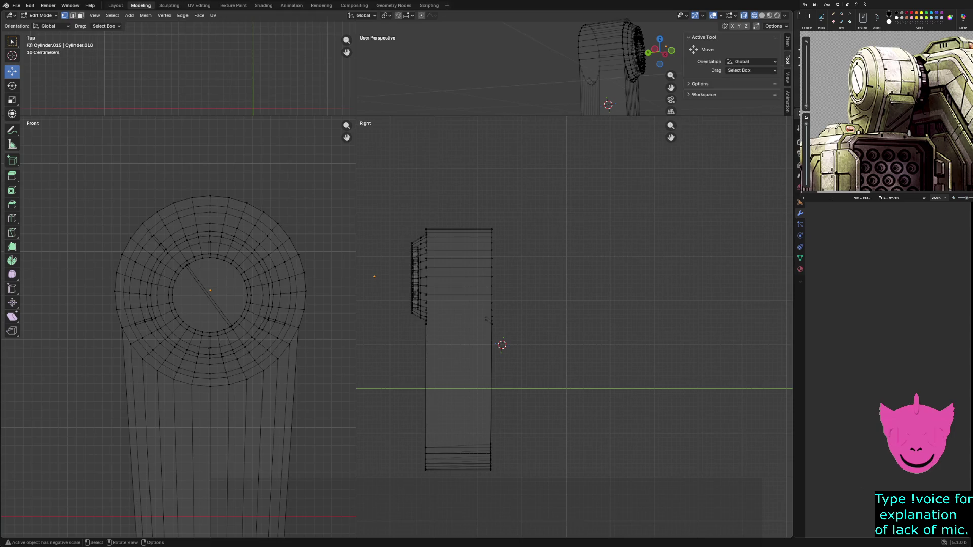
middle_drag(507, 71, 403, 78)
mouse_move(356, 117)
mouse_down()
mouse_move(293, 184)
mouse_move(114, 427)
mouse_up()
middle_drag(131, 406, 269, 345)
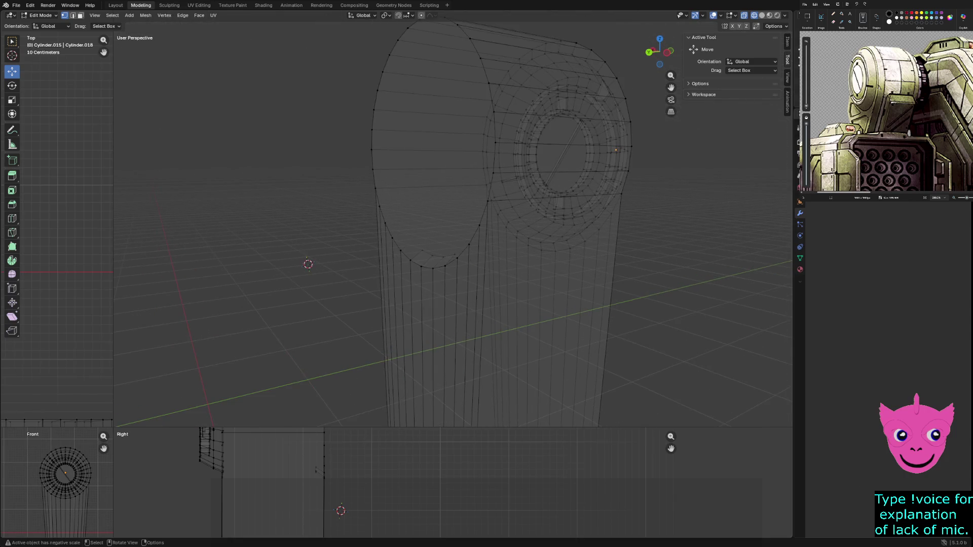
Delete the stray edges at the neck junction vertices
click(421, 250)
middle_drag(421, 250, 393, 238)
shift+click(405, 243)
shift+click(412, 244)
shift+click(418, 247)
middle_drag(418, 247, 430, 231)
key(x)
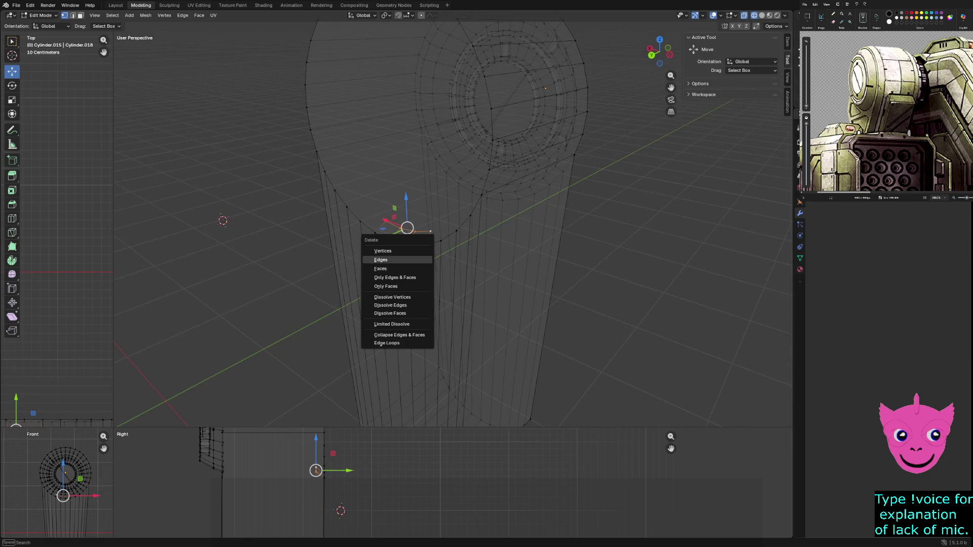
click(398, 258)
Return to solid shading and select six top-rim faces in Face select mode
key(z)
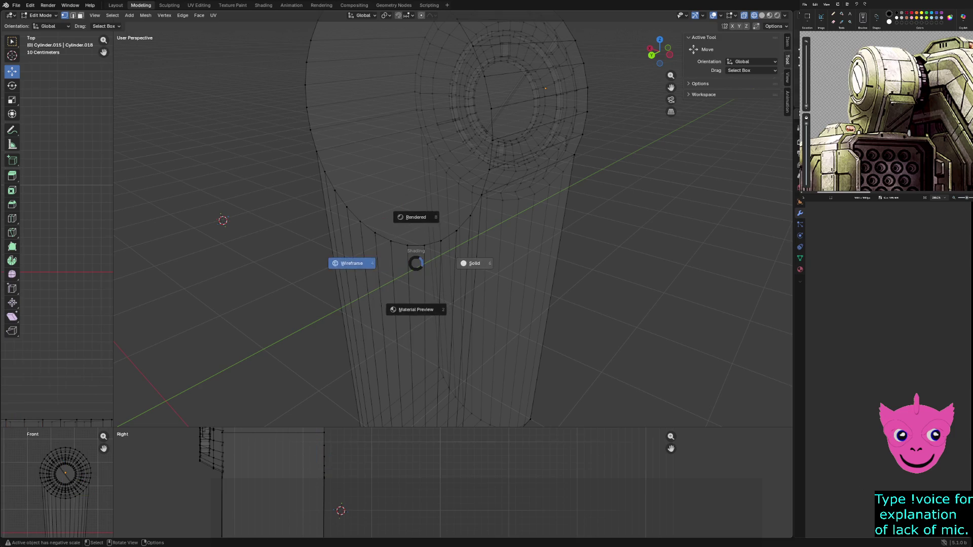
click(469, 262)
scroll(470, 263, up, 5)
mouse_move(469, 263)
middle_down()
mouse_move(583, 222)
mouse_move(625, 245)
mouse_move(656, 352)
mouse_move(682, 322)
mouse_move(486, 255)
mouse_move(557, 263)
middle_up()
scroll(583, 222, down, 5)
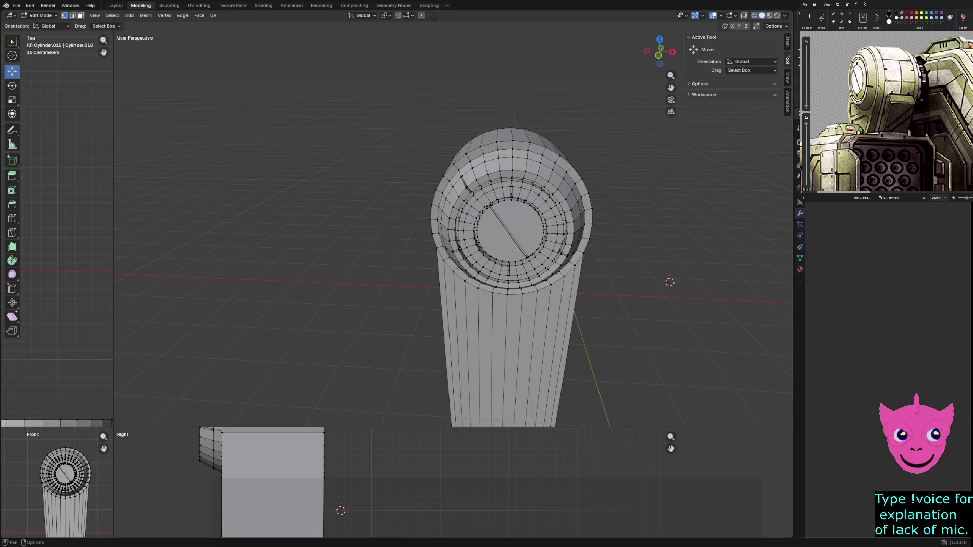
click(80, 16)
click(505, 136)
shift+click(522, 136)
shift+click(537, 138)
shift+click(490, 138)
shift+click(475, 143)
shift+click(551, 146)
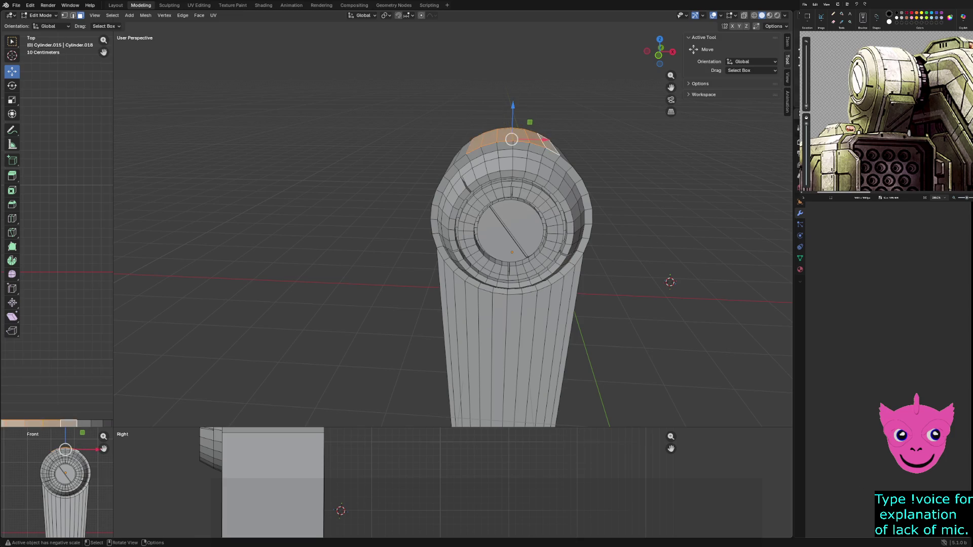
Box-select the band of top faces, switch to wireframe and frame them in all views
middle_drag(453, 228, 452, 162)
scroll(453, 228, up, 3)
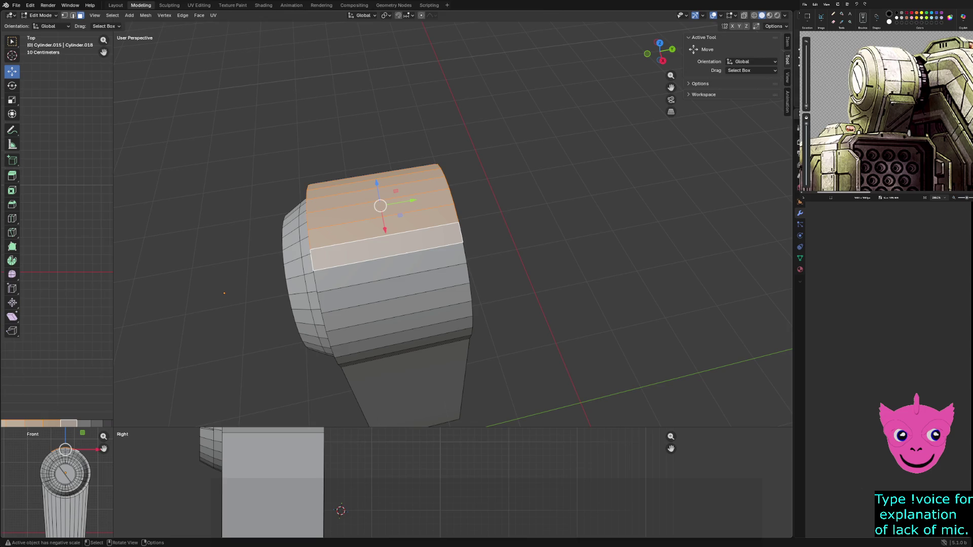
scroll(452, 228, down, 2)
key(alt+a)
mouse_move(386, 166)
mouse_down()
mouse_move(441, 319)
mouse_move(419, 277)
mouse_up()
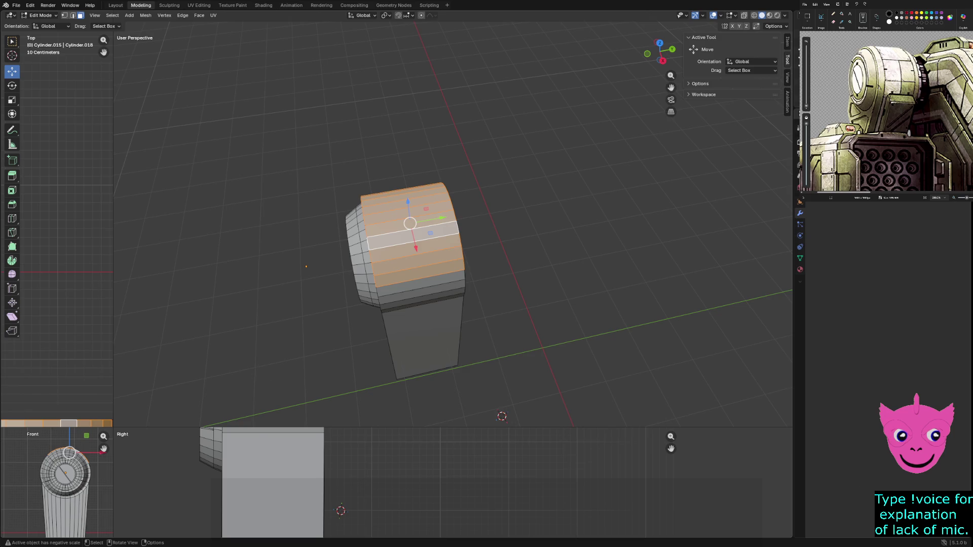
key(z)
click(231, 396)
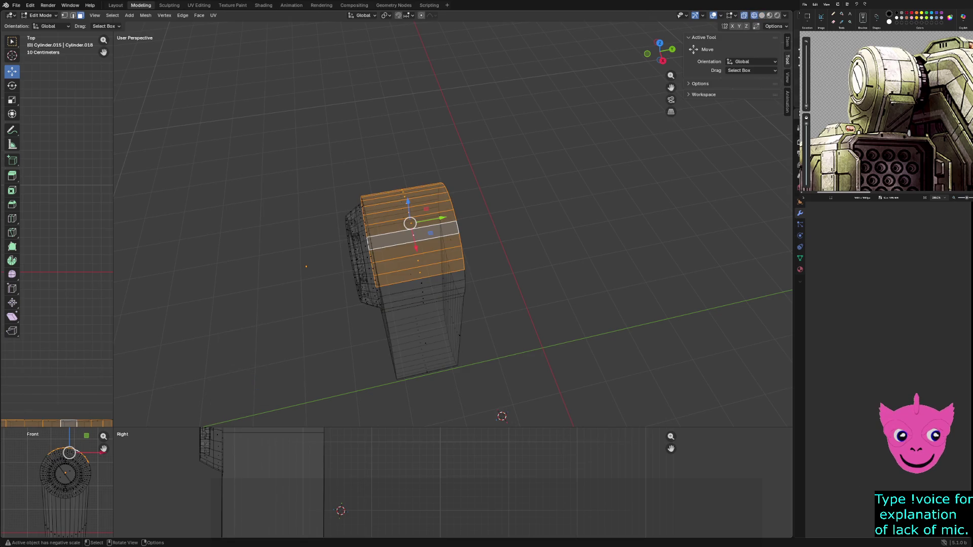
key(KP_Decimal)
key(alt+a)
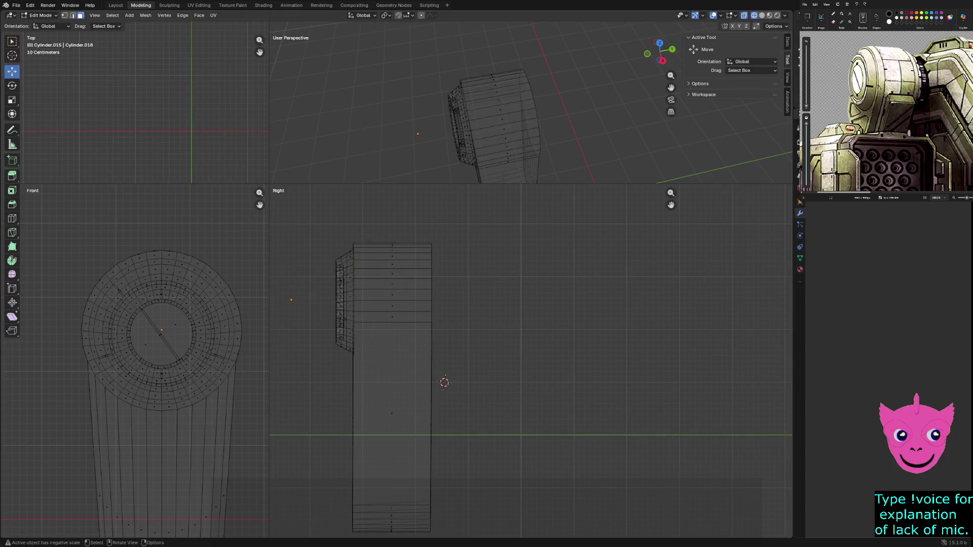
Try box-selecting the column's top and bottom face bands in side view
drag(374, 211, 413, 316)
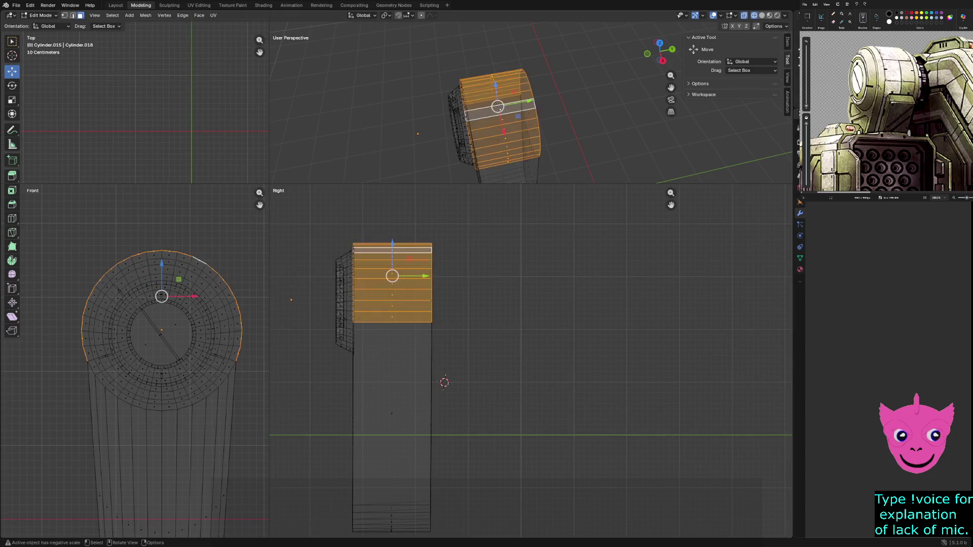
scroll(527, 361, up, 3)
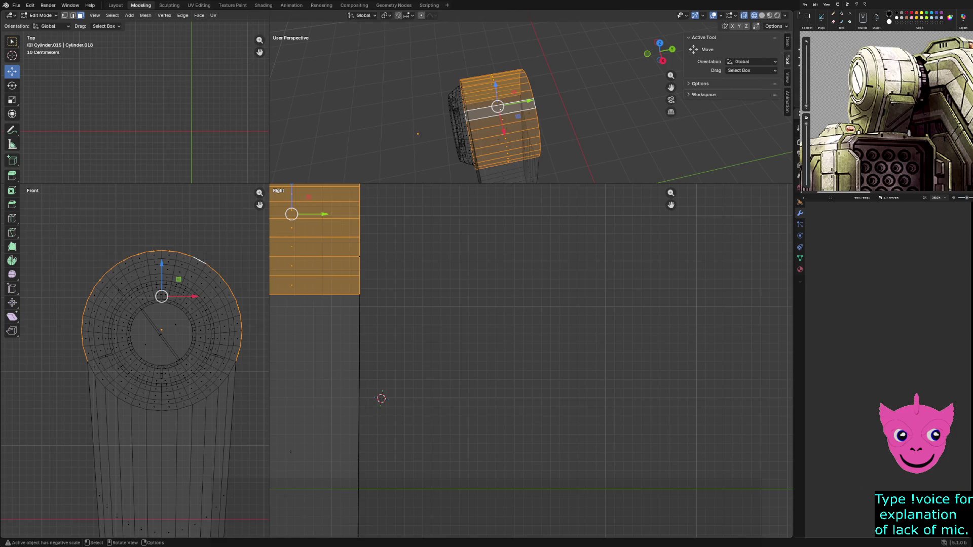
scroll(531, 361, down, 4)
drag(445, 386, 458, 482)
key(alt+a)
scroll(530, 361, up, 2)
scroll(531, 361, up, 1)
shift+middle_drag(530, 360, 530, 268)
key(b)
drag(409, 397, 429, 445)
In wireframe, select all of the column's side faces, extending the selection with Ctrl+L
key(x)
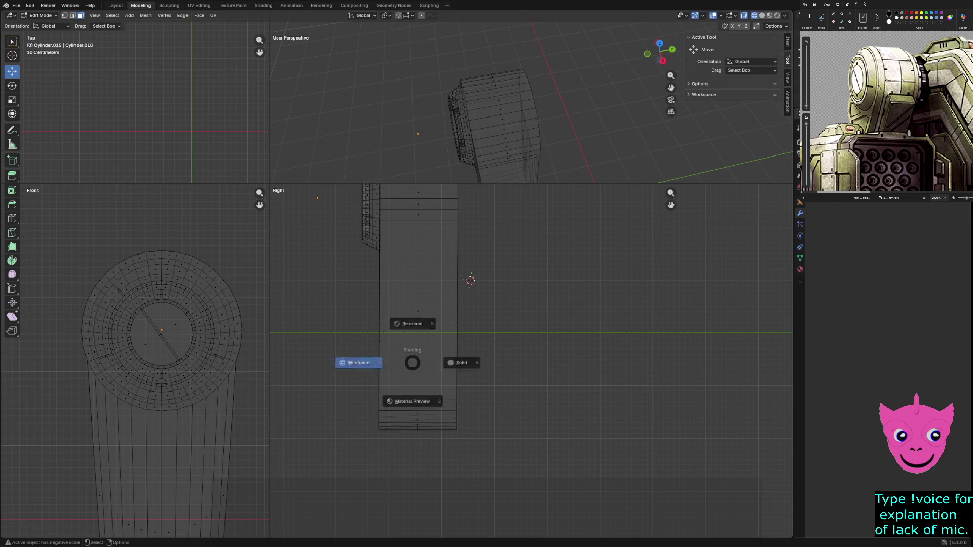
click(348, 360)
click(40, 15)
key(1)
mouse_move(430, 451)
mouse_down()
mouse_move(382, 331)
mouse_move(420, 362)
mouse_up()
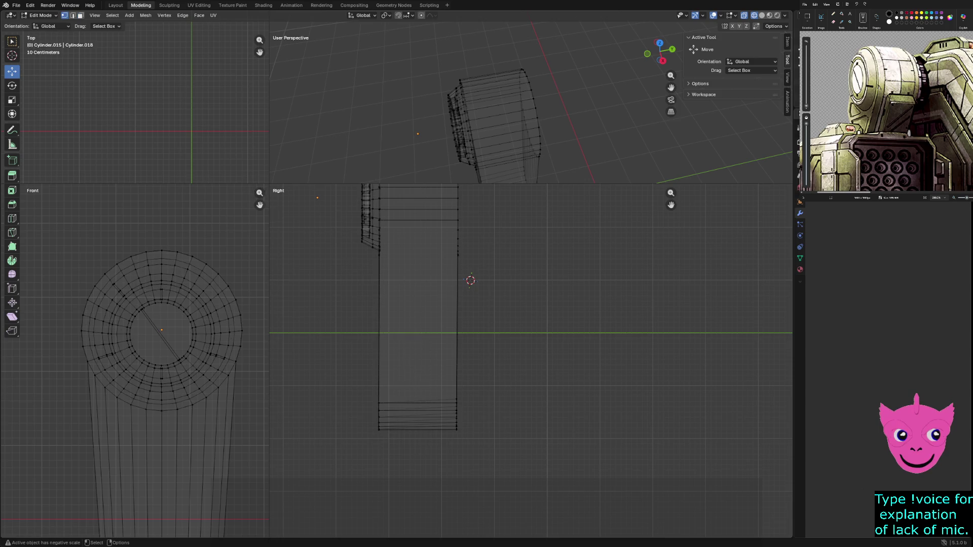
key(3)
mouse_move(428, 448)
mouse_down()
mouse_move(410, 372)
mouse_move(407, 196)
mouse_up()
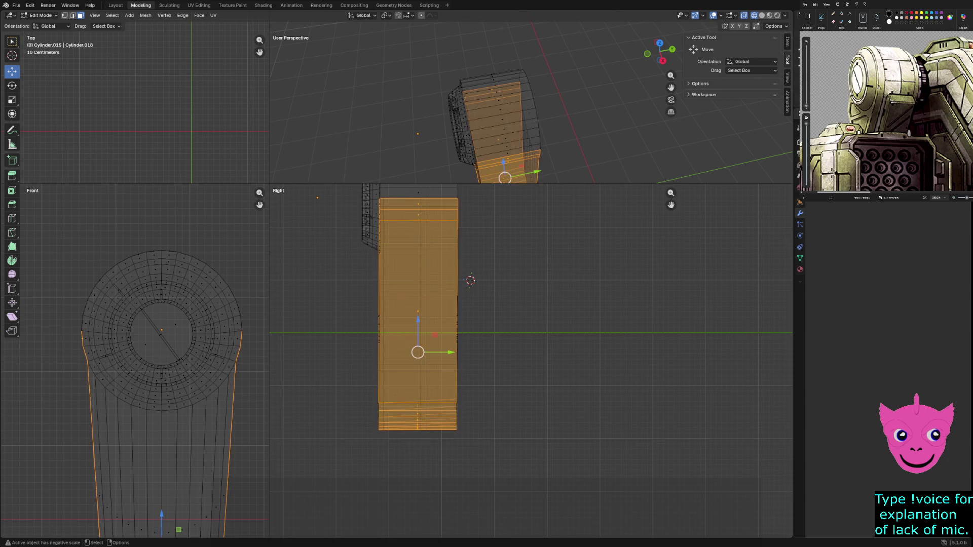
shift+middle_drag(470, 280, 462, 358)
key(ctrl+l)
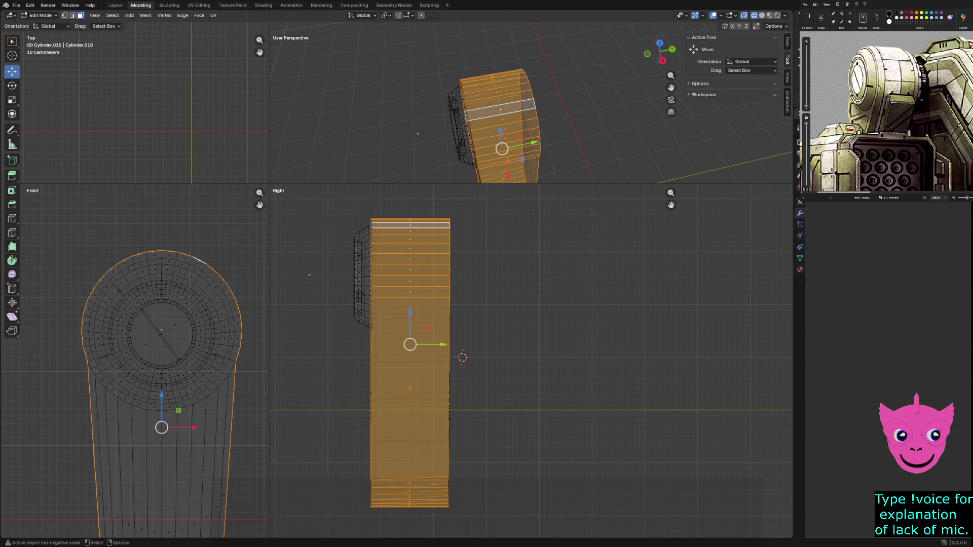
Extrude the side faces and scale them inward along Y into a narrower inset panel
key(e)
key(Escape)
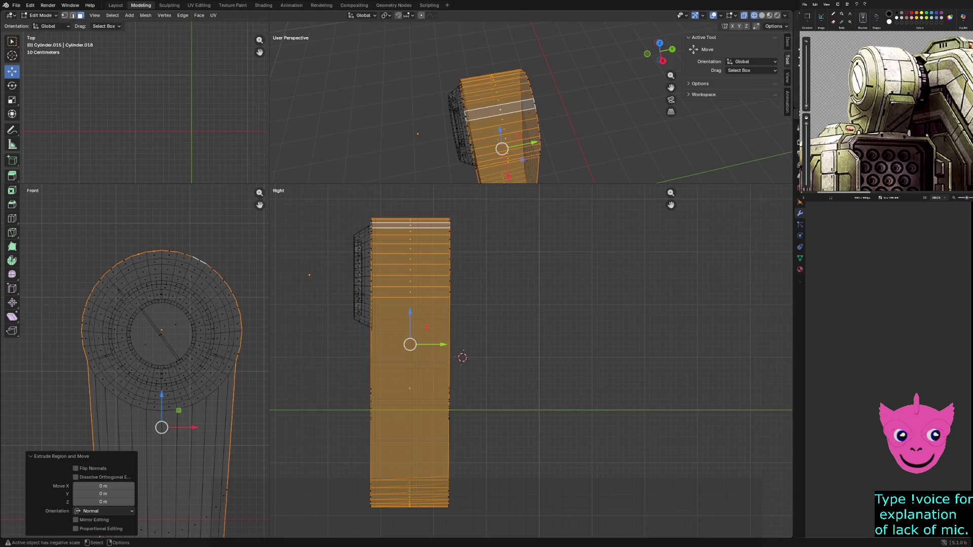
key(s)
key(Return)
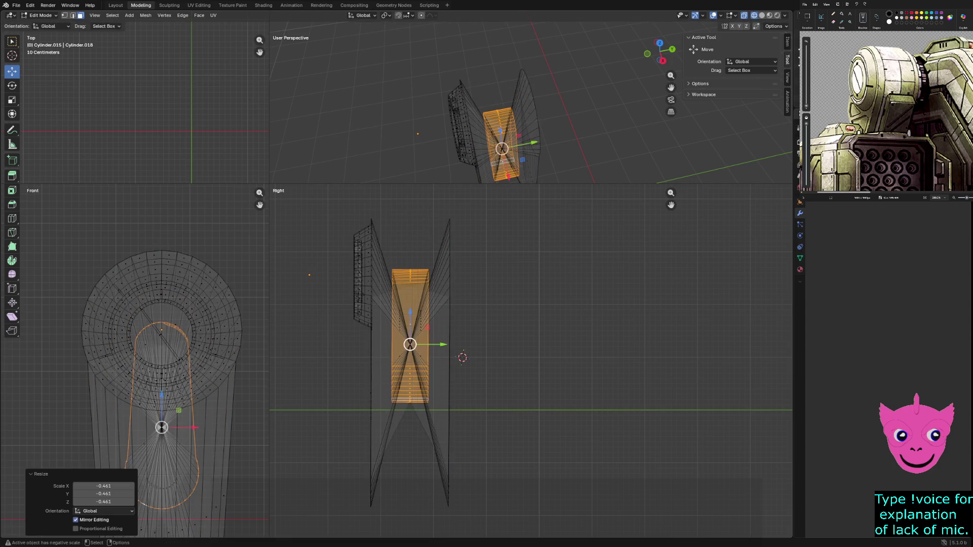
key(ctrl+z)
key(s)
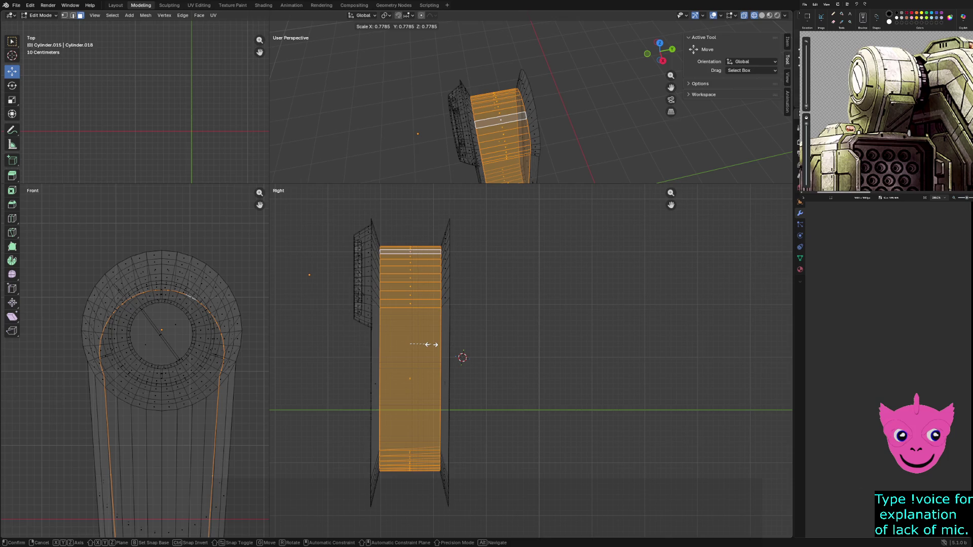
key(y)
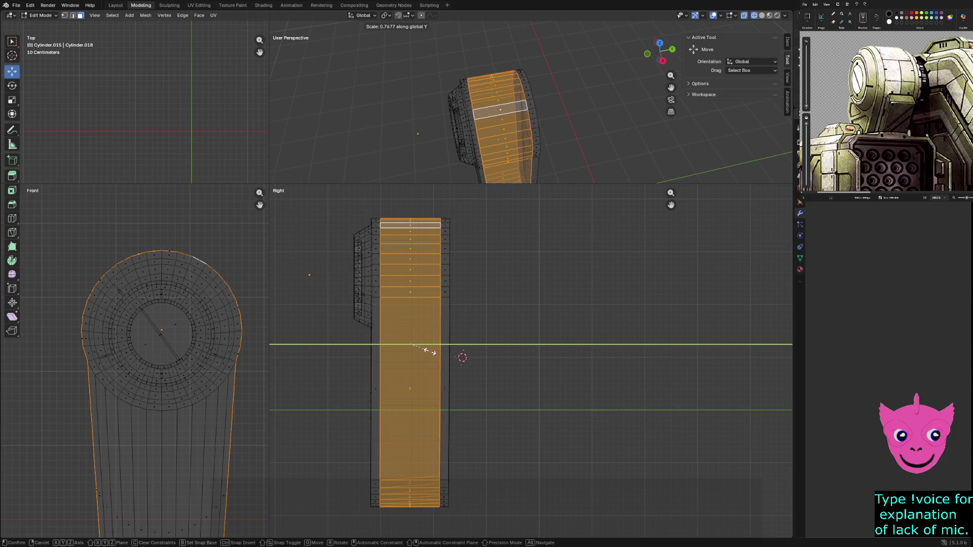
click(430, 351)
key(alt+a)
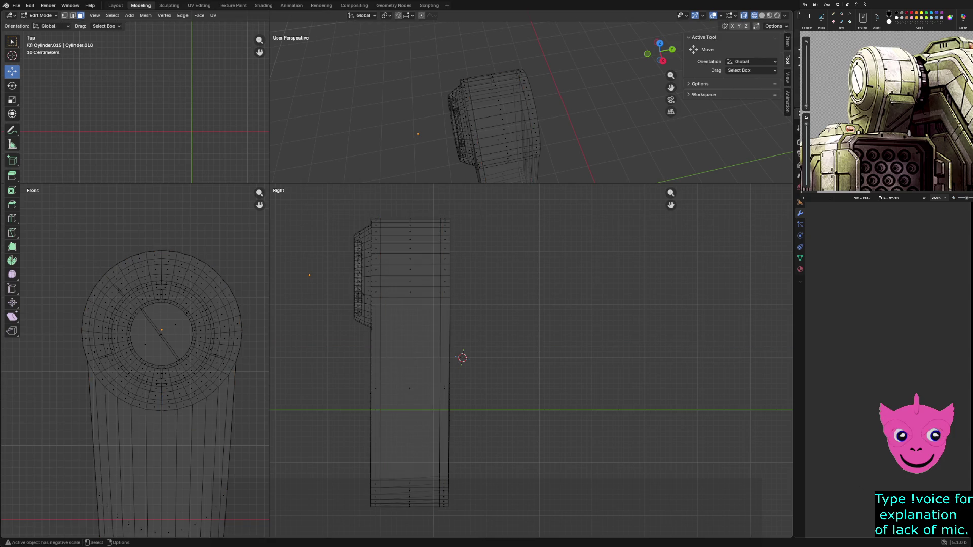
drag(402, 207, 420, 244)
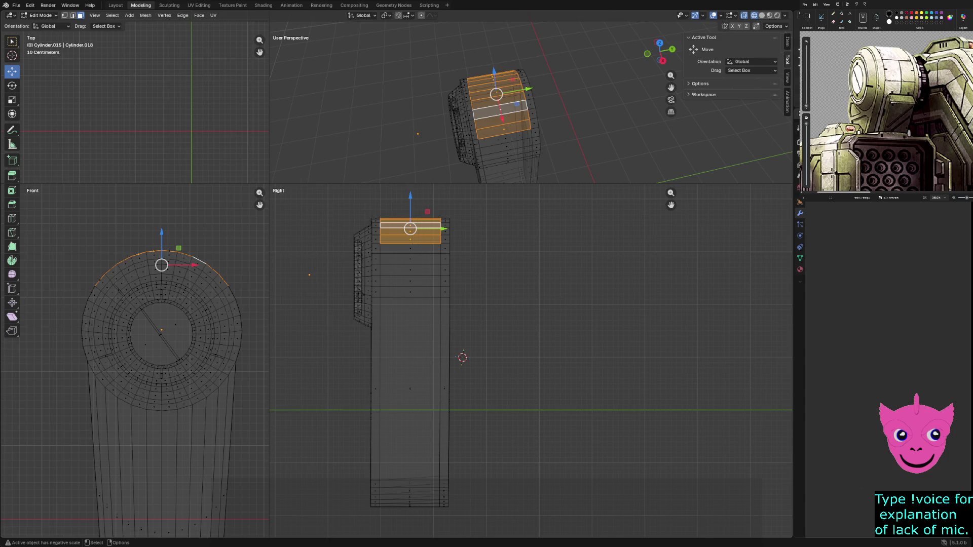
Switch the viewports to solid shading
click(461, 139)
middle_drag(464, 137, 477, 130)
key(z)
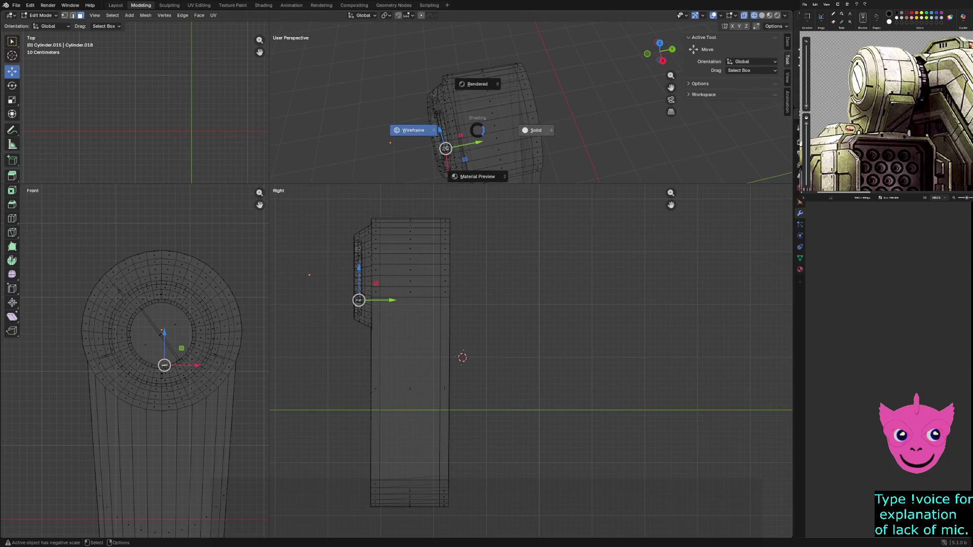
click(532, 130)
Enlarge the perspective view and select the narrow vertical face on the body's side
drag(269, 183, 236, 357)
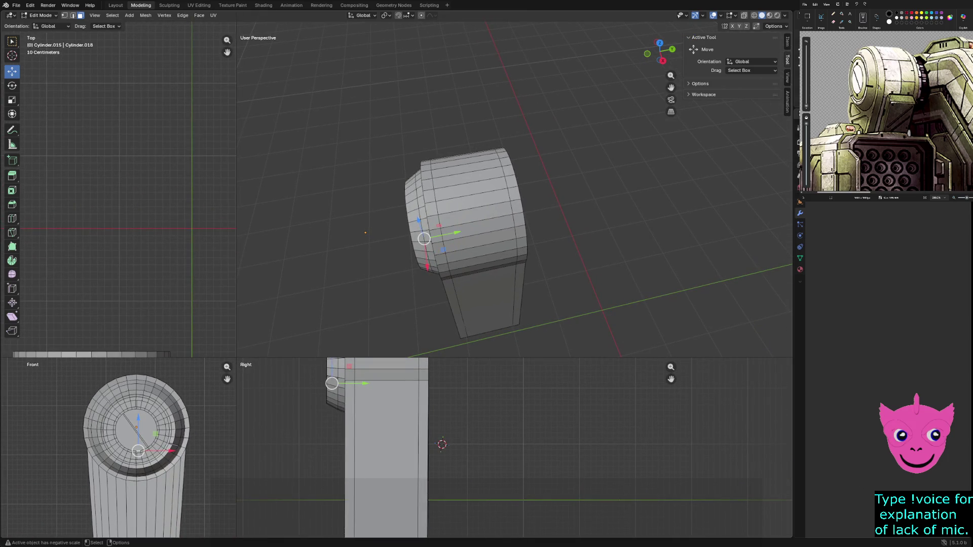
middle_drag(507, 228, 484, 188)
click(455, 284)
mouse_move(487, 228)
middle_down()
mouse_move(476, 239)
mouse_move(502, 238)
middle_up()
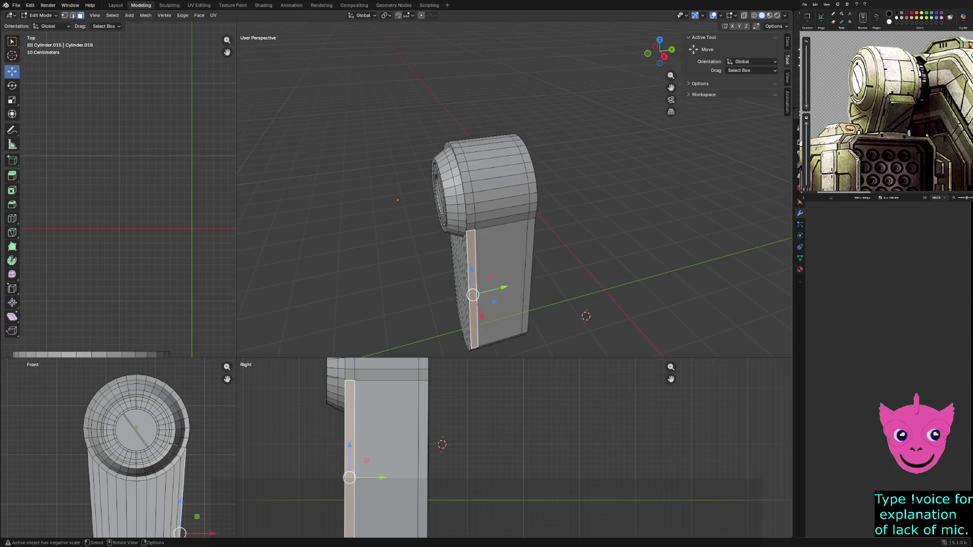
Switch all viewports to wireframe shading
shift+middle_drag(347, 365, 344, 455)
key(z)
click(279, 382)
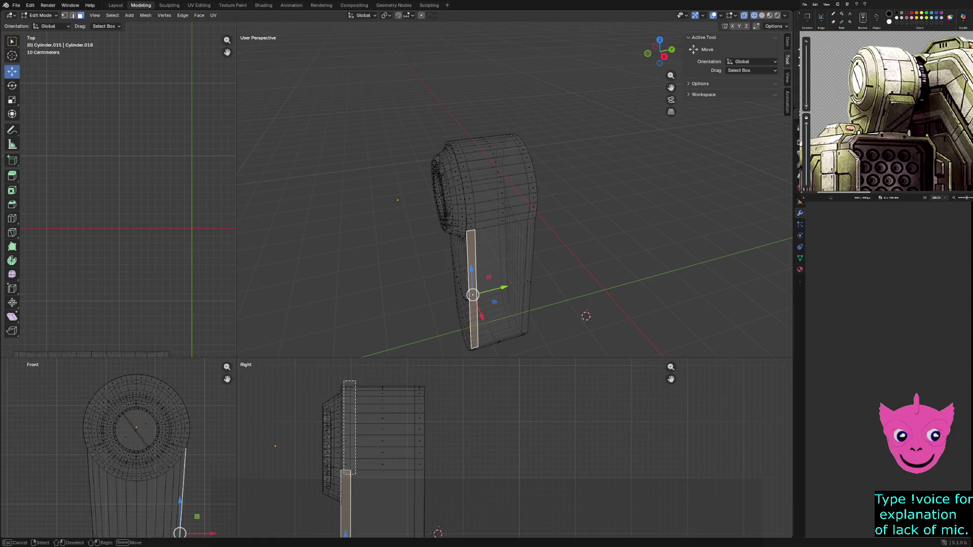
Select the face loops forming the strip over the top and down the side
alt+shift+click(345, 431)
mouse_move(507, 203)
middle_down()
mouse_move(598, 198)
mouse_move(557, 203)
middle_up()
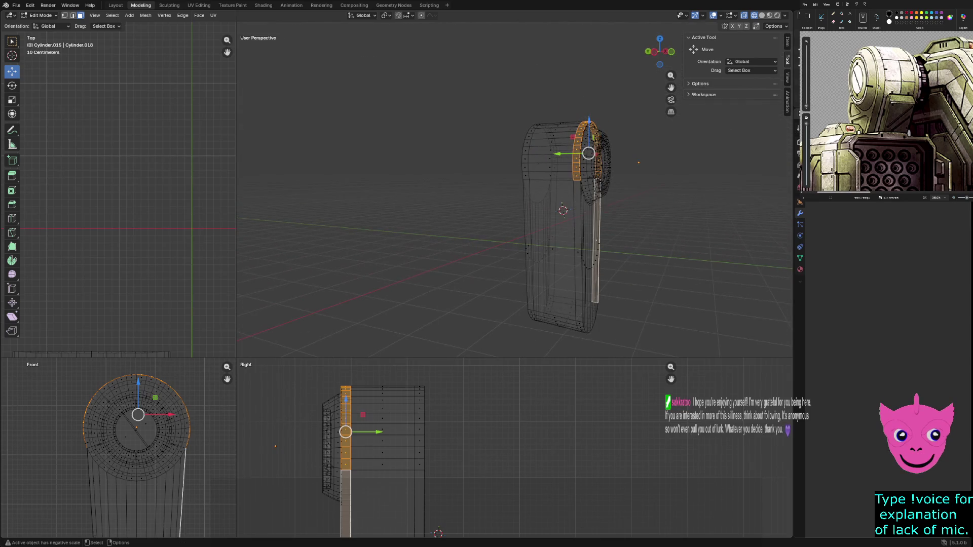
alt+shift+click(587, 202)
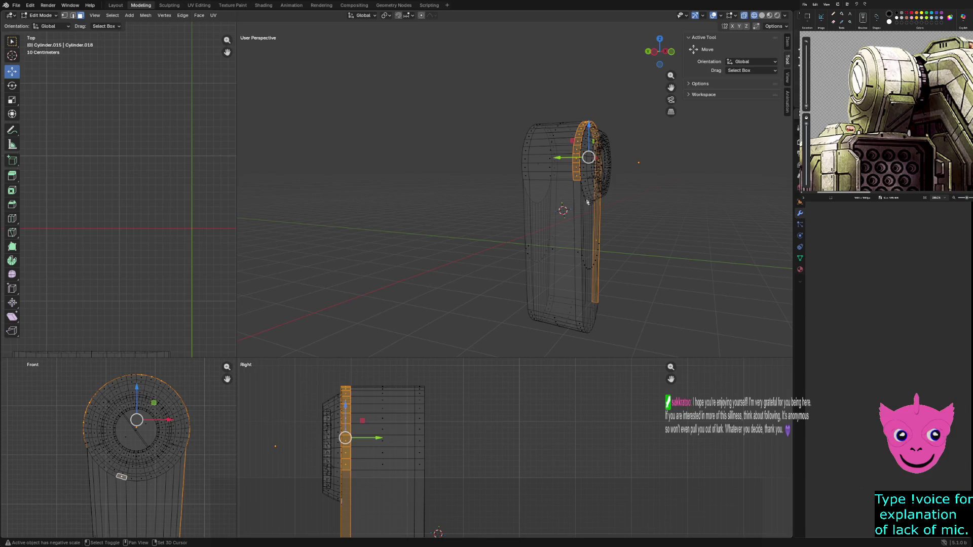
alt+shift+click(586, 203)
alt+shift+click(587, 202)
mouse_move(587, 202)
middle_down()
mouse_move(583, 193)
mouse_move(466, 197)
mouse_move(486, 195)
mouse_move(496, 173)
mouse_move(461, 177)
middle_up()
Extrude the side strip in place with no offset and give it a trial scale
key(e)
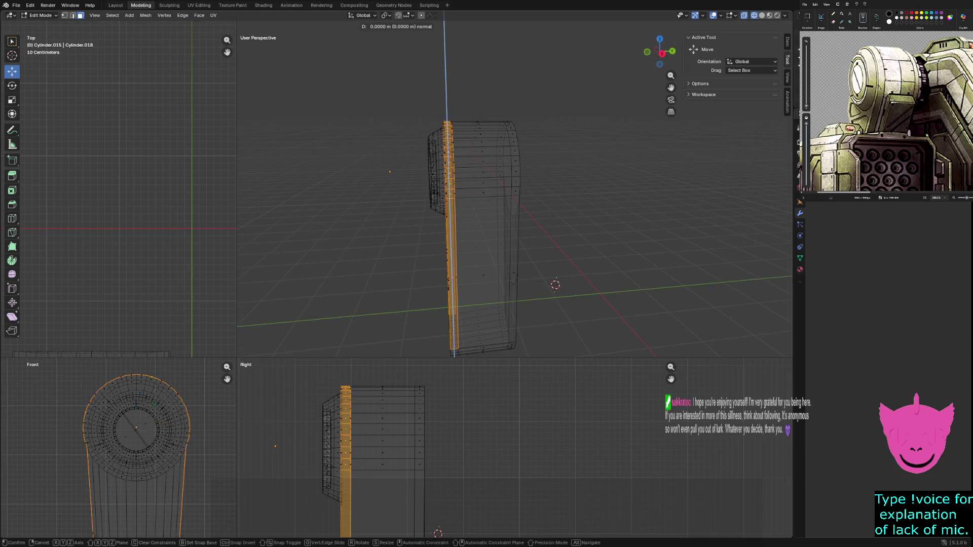
key(Escape)
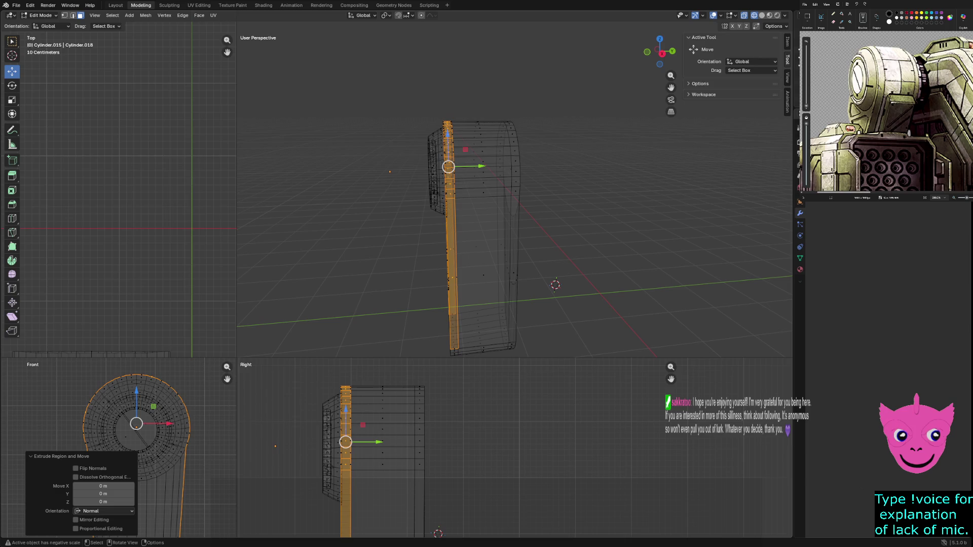
key(s)
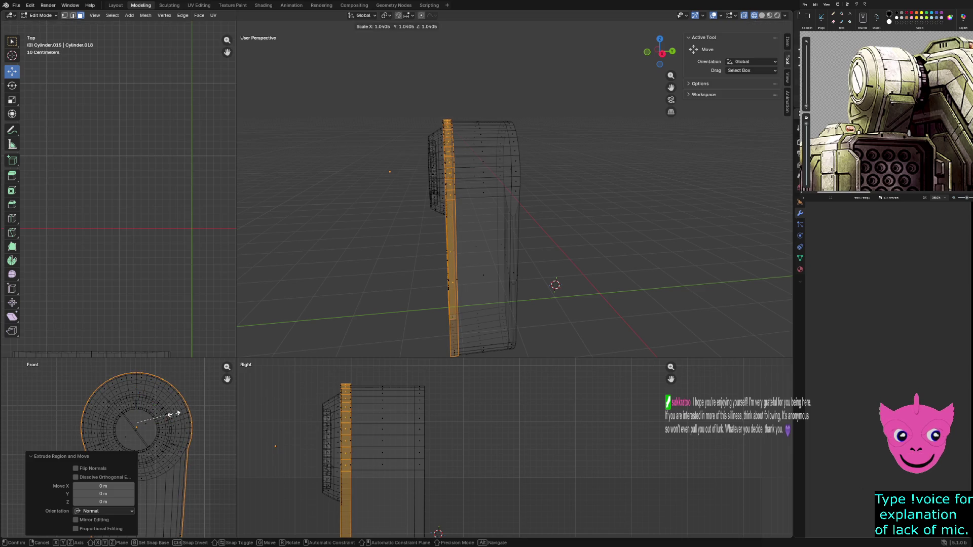
click(174, 413)
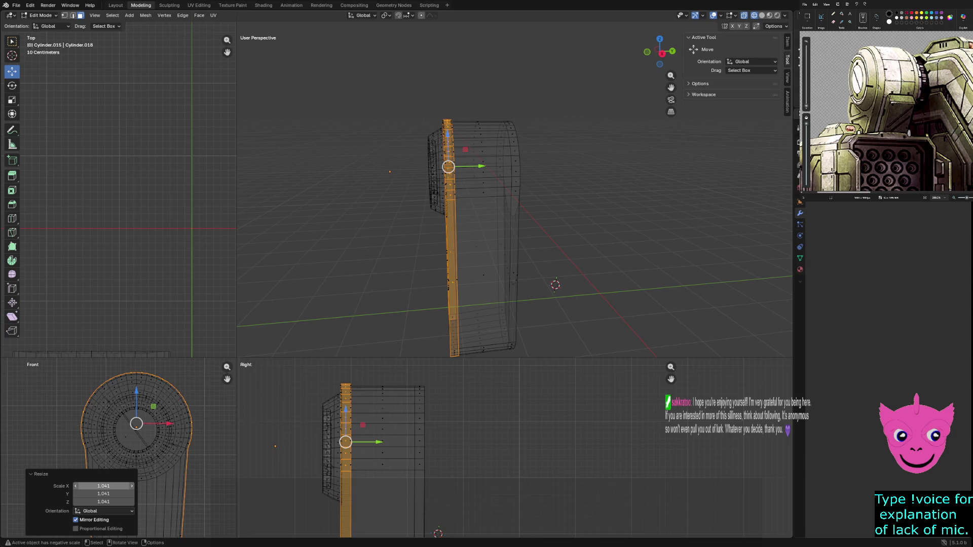
Reset the Resize panel's Scale X, Y and Z to 1, then clear the selection
click(103, 486)
key(Tab)
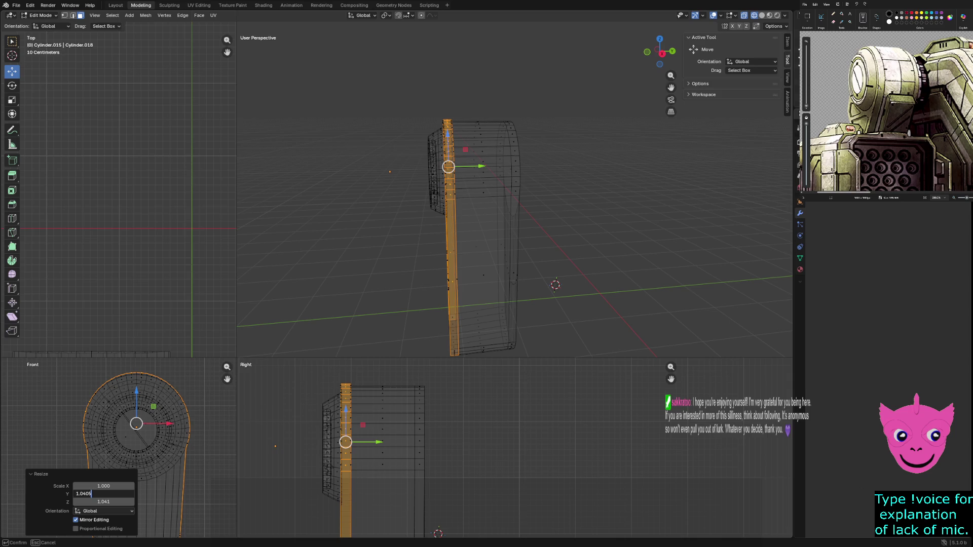
key(Tab)
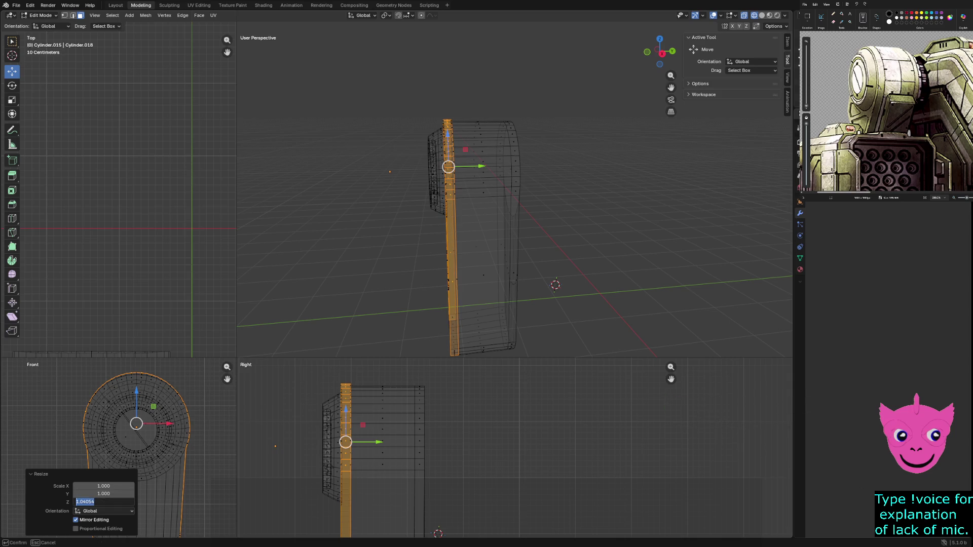
text(1)
key(Return)
key(alt+a)
Return to solid shading and zoom in on the cylinder
key(z)
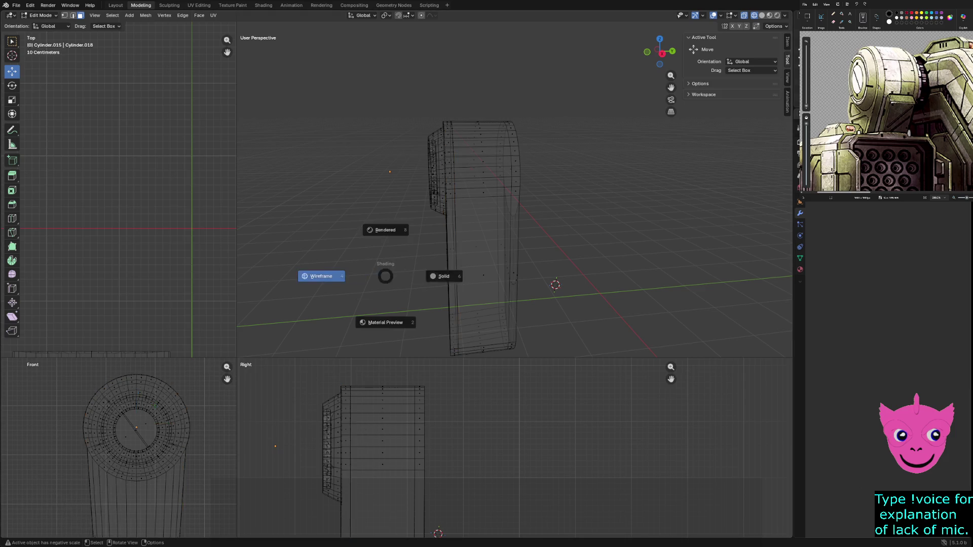
middle_drag(507, 203, 605, 195)
scroll(606, 196, up, 8)
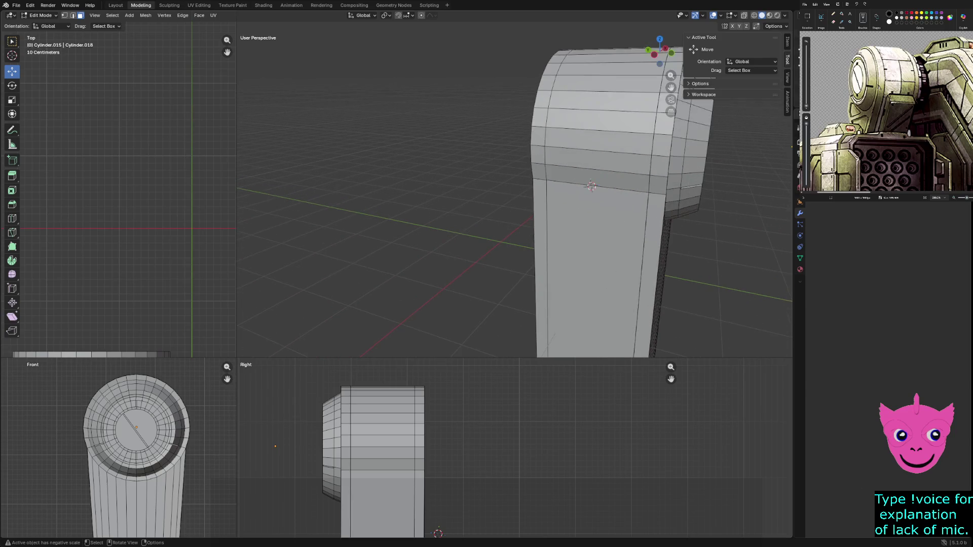
Select the thin loop along the cylinder's left edge and slide it along X
alt+click(529, 203)
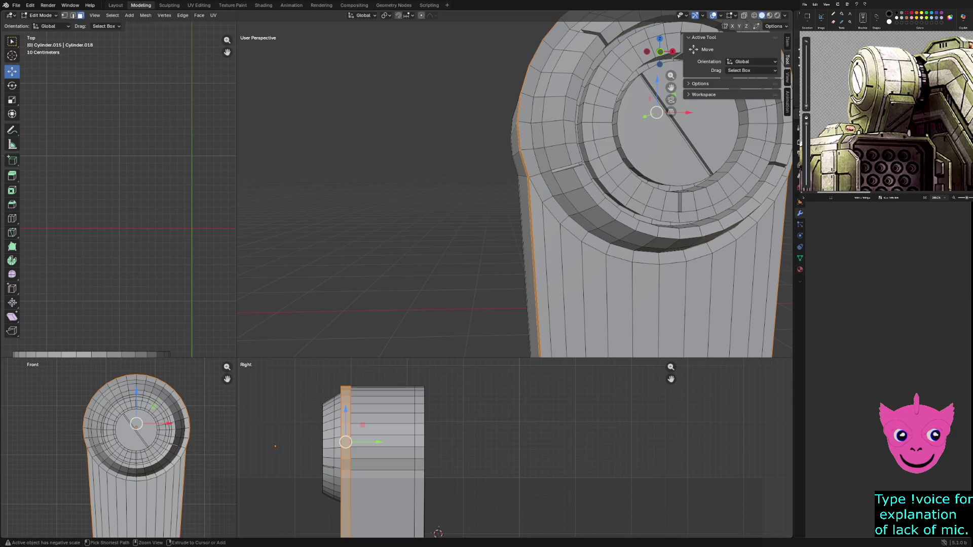
middle_drag(719, 243, 755, 243)
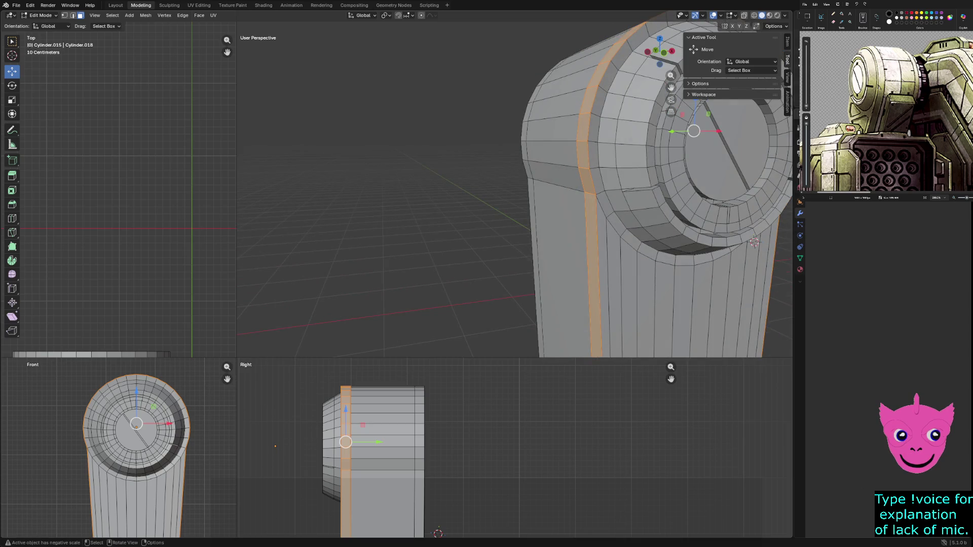
click(564, 269)
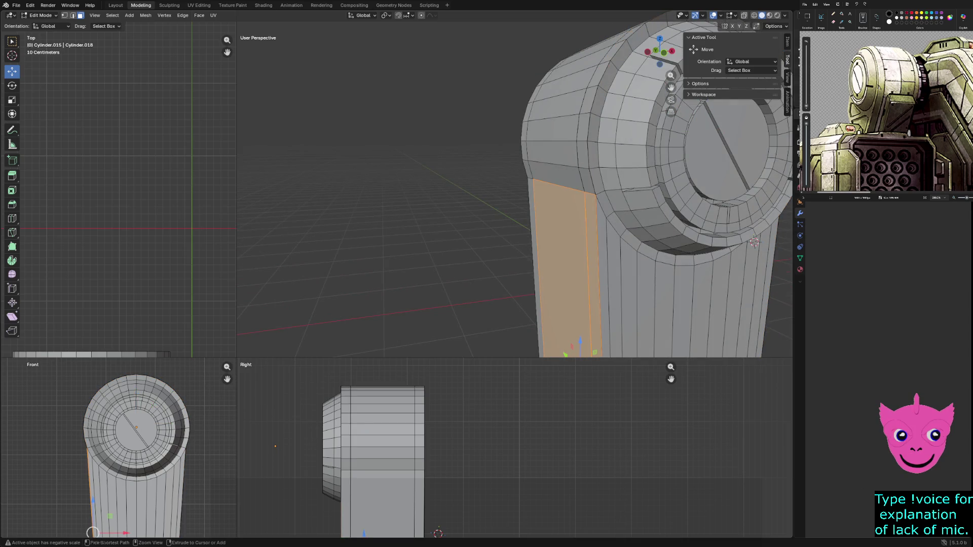
key(ctrl+z)
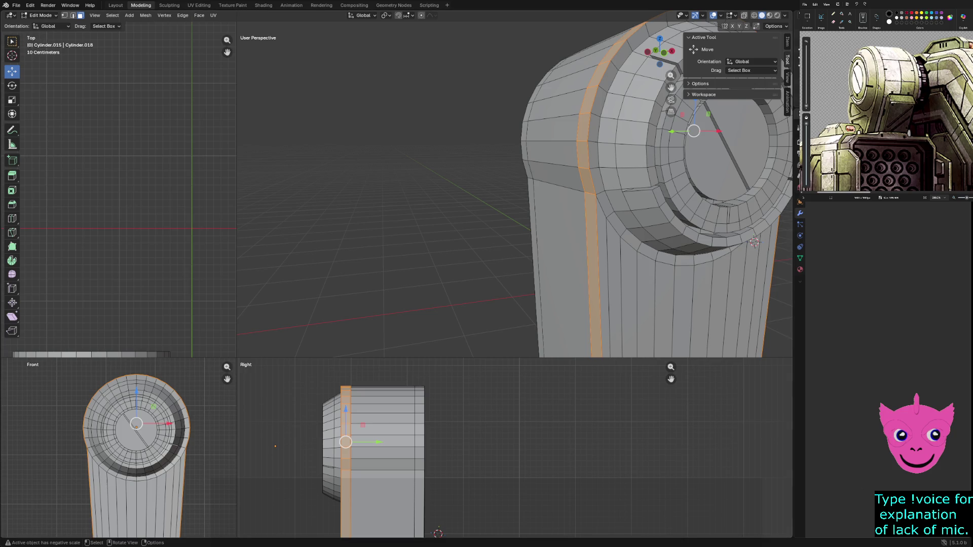
scroll(515, 197, down, 2)
mouse_move(651, 151)
mouse_down()
mouse_move(720, 151)
mouse_move(568, 152)
mouse_up()
Undo the strip's move and apply a trial scale of 1.174
key(ctrl+z)
key(s)
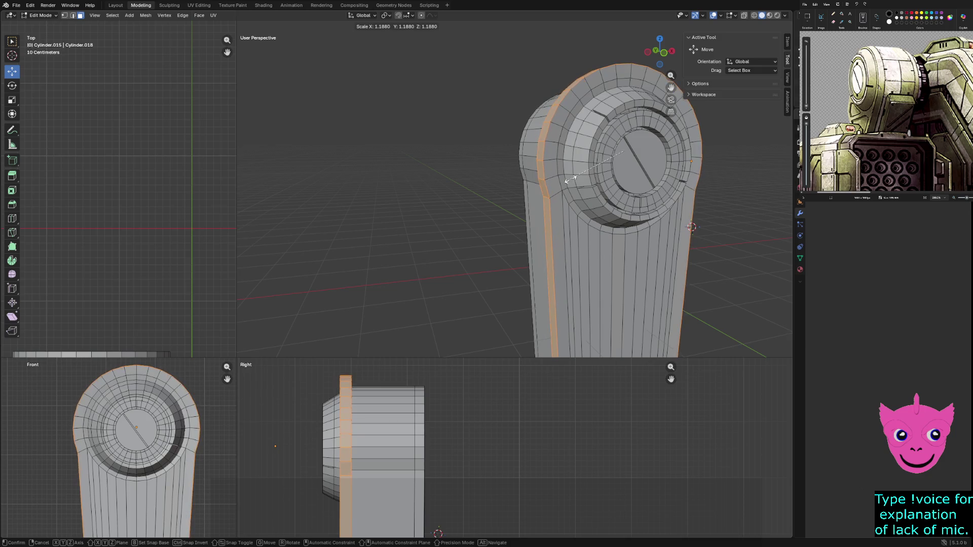
key(Return)
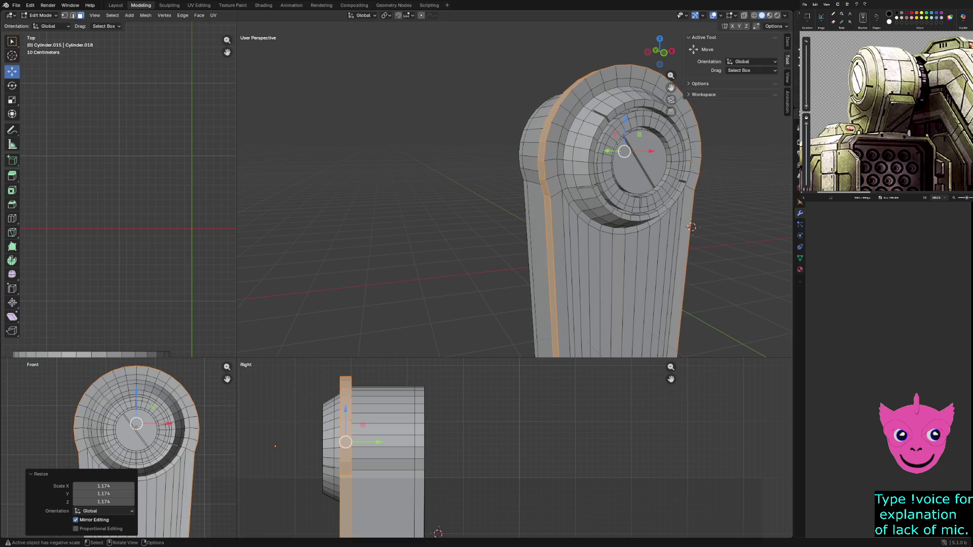
middle_drag(507, 202, 623, 202)
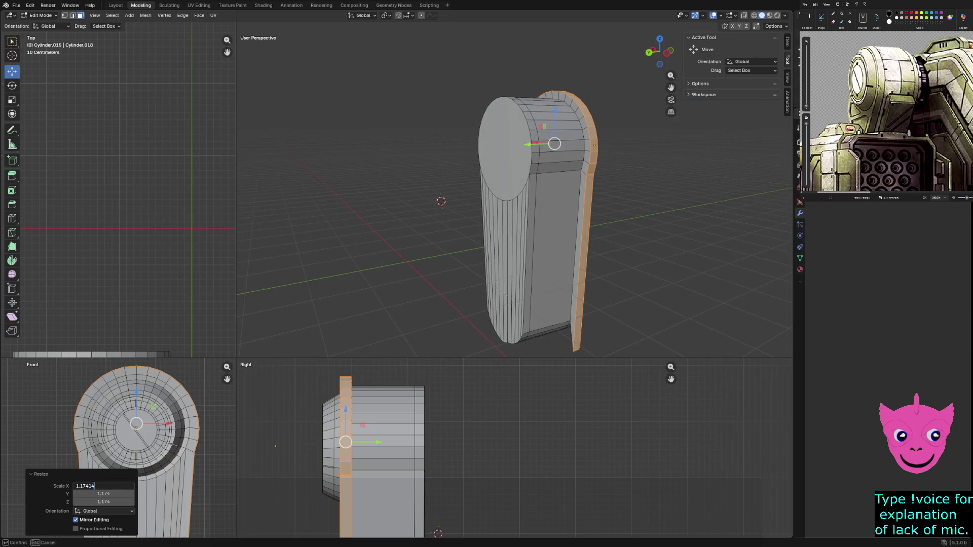
Set the Resize panel's Scale X, Y and Z back to 1
click(103, 485)
text(1.5)
key(Return)
click(103, 486)
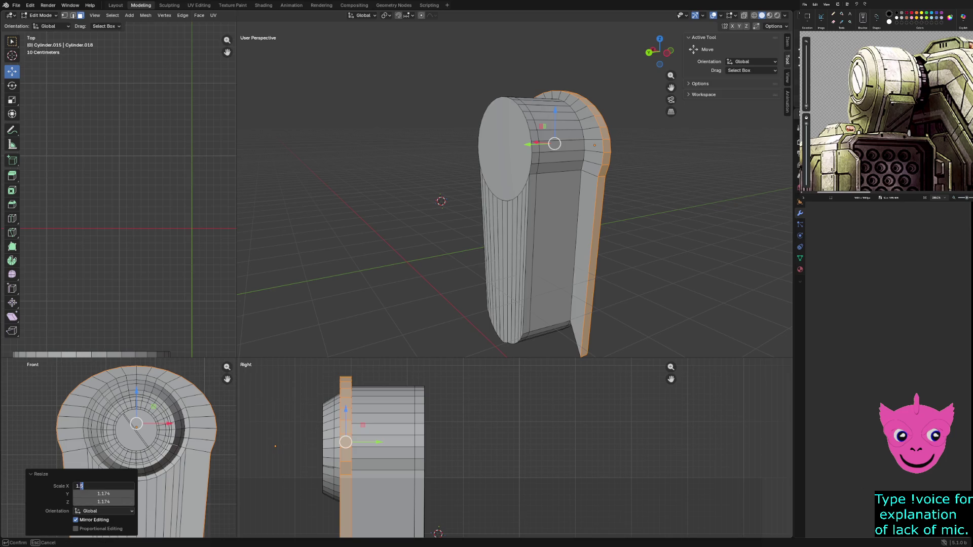
key(Return)
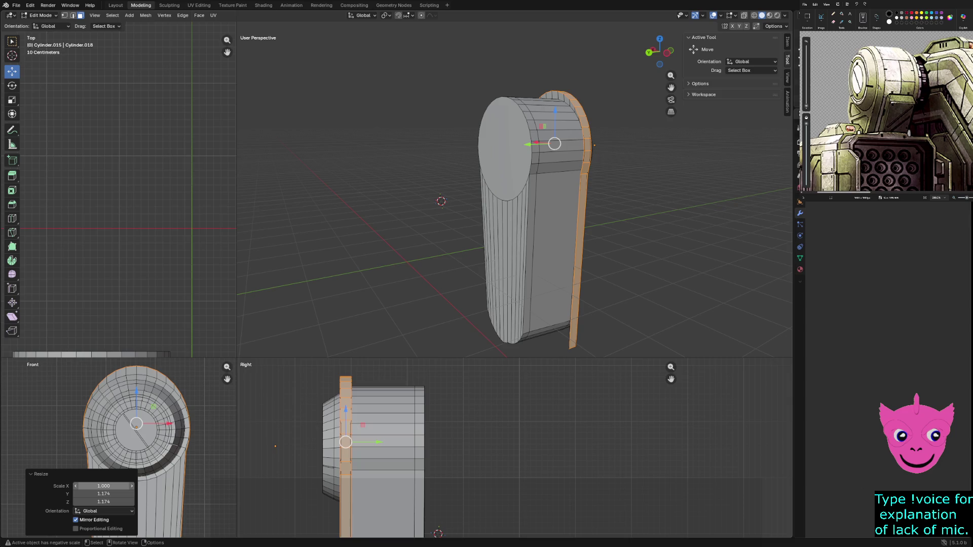
click(103, 493)
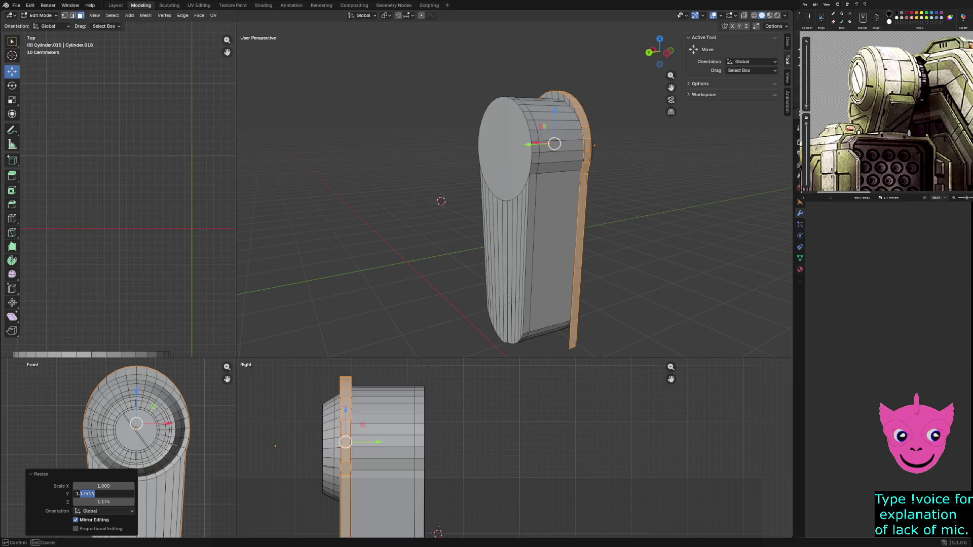
text(1)
key(Return)
click(103, 502)
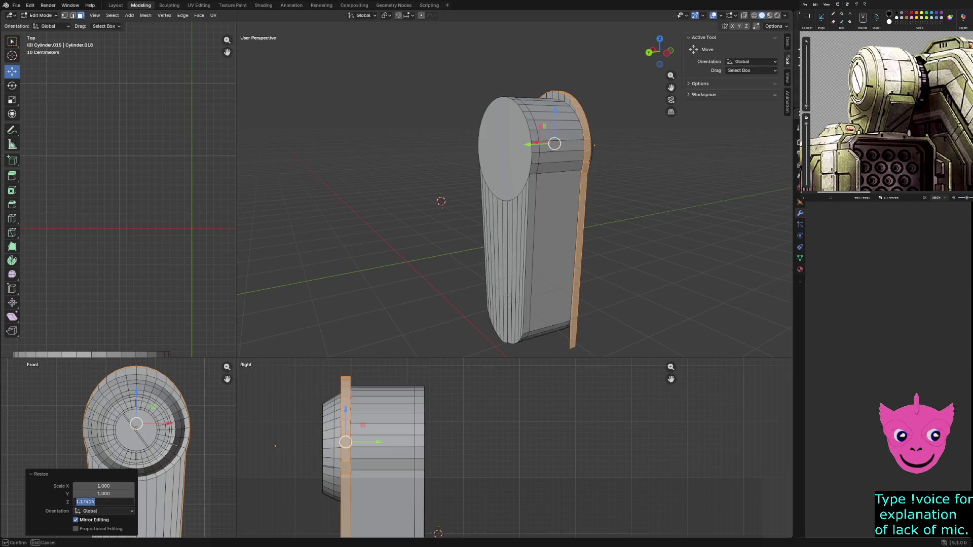
key(ctrl+shift+Left)
text(1.000)
key(Return)
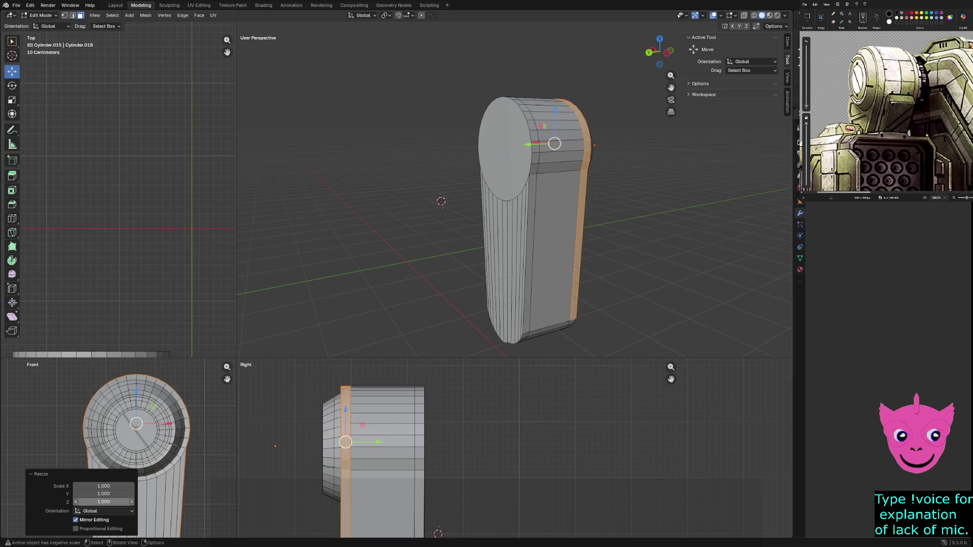
Select a top face of the body and orbit until the body swings right
click(554, 105)
scroll(502, 187, up, 2)
mouse_move(557, 202)
middle_down()
mouse_move(768, 239)
mouse_move(676, 200)
mouse_move(373, 214)
middle_up()
Select the narrow face loop along the body's right side
alt+click(651, 147)
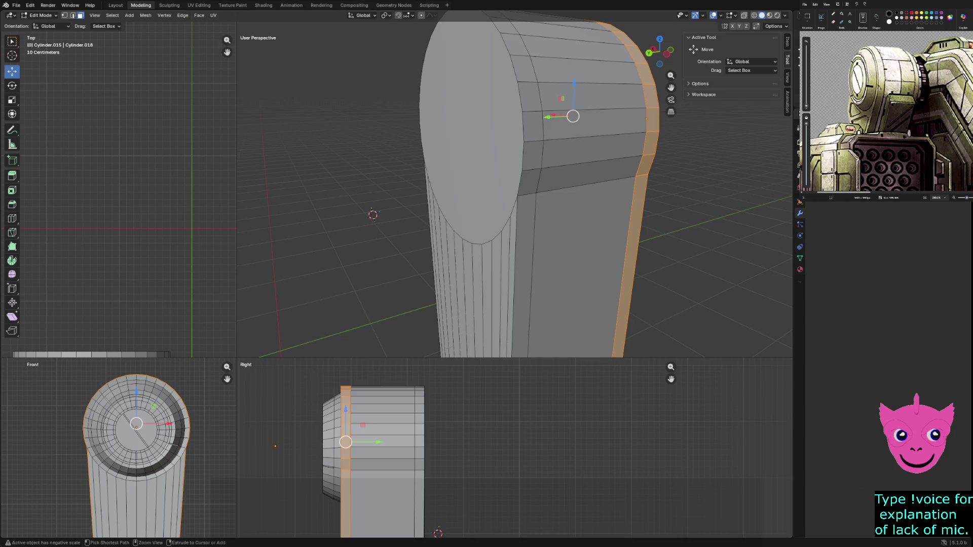
alt+click(583, 123)
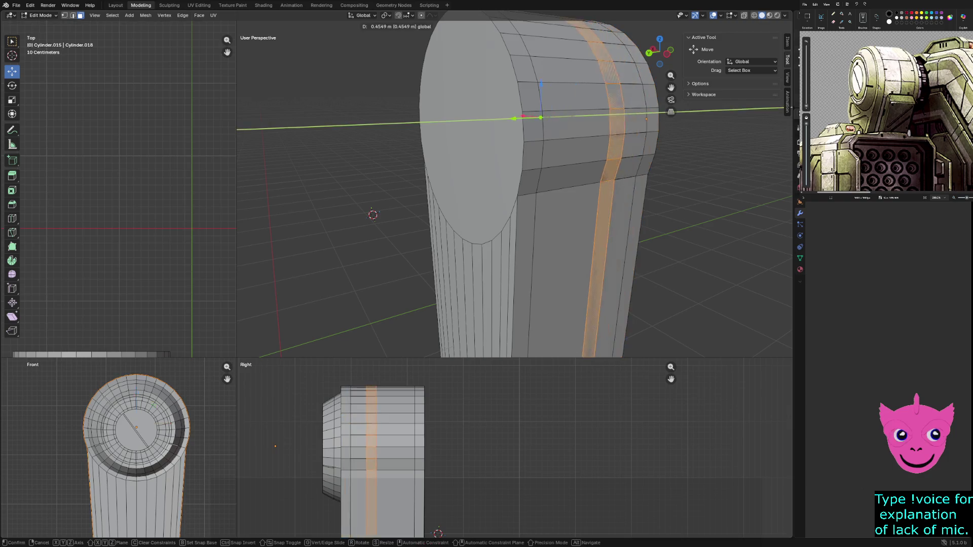
key(ctrl+z)
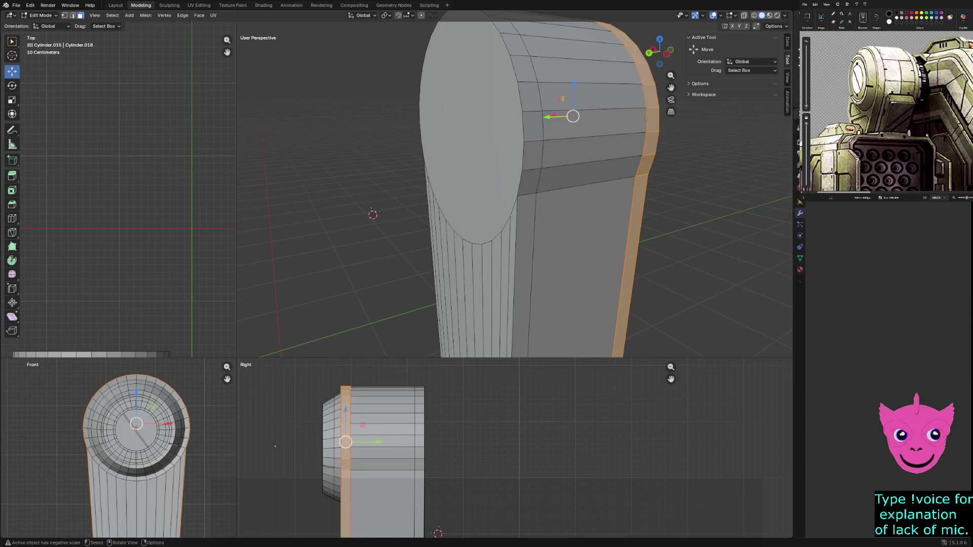
drag(552, 117, 555, 117)
key(ctrl+z)
Scale the loop up to 1.061, then select a vertical edge loop on the cylinder
key(s)
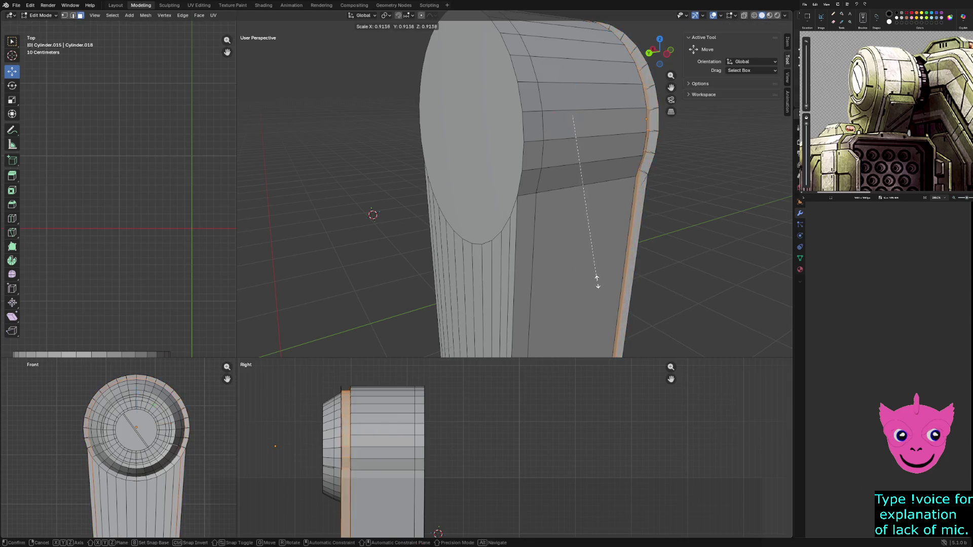
click(597, 304)
mouse_move(597, 304)
middle_down()
mouse_move(608, 301)
mouse_move(573, 302)
middle_up()
scroll(514, 195, down, 3)
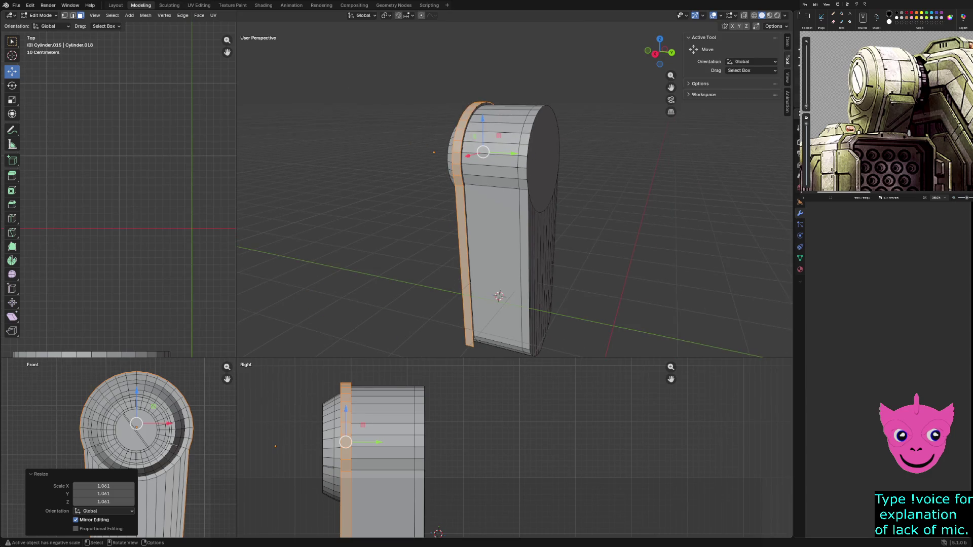
middle_drag(568, 301, 497, 254)
alt+click(511, 284)
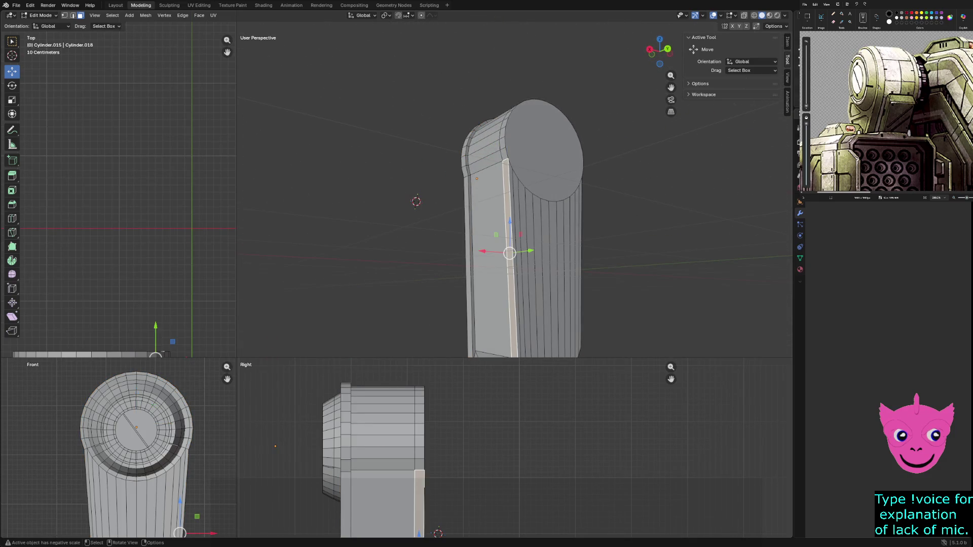
Turn on X-ray and select the end cap's outer edge ring plus the right-edge strip
key(alt+z)
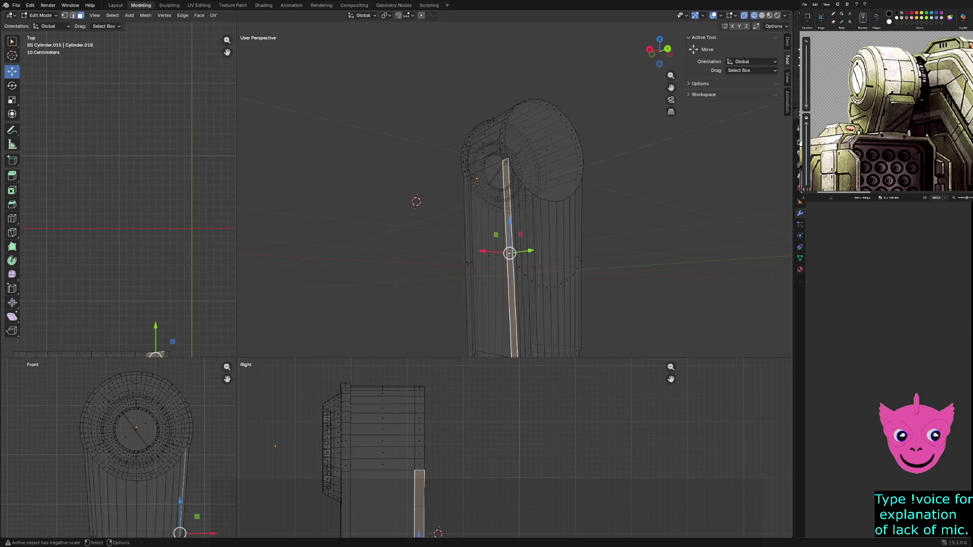
alt+click(577, 146)
scroll(514, 448, down, 2)
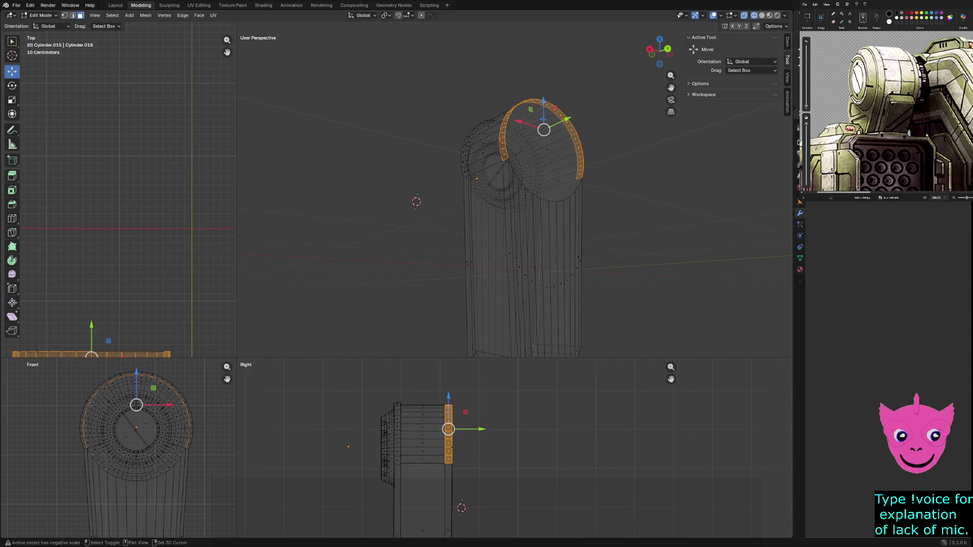
scroll(515, 448, down, 2)
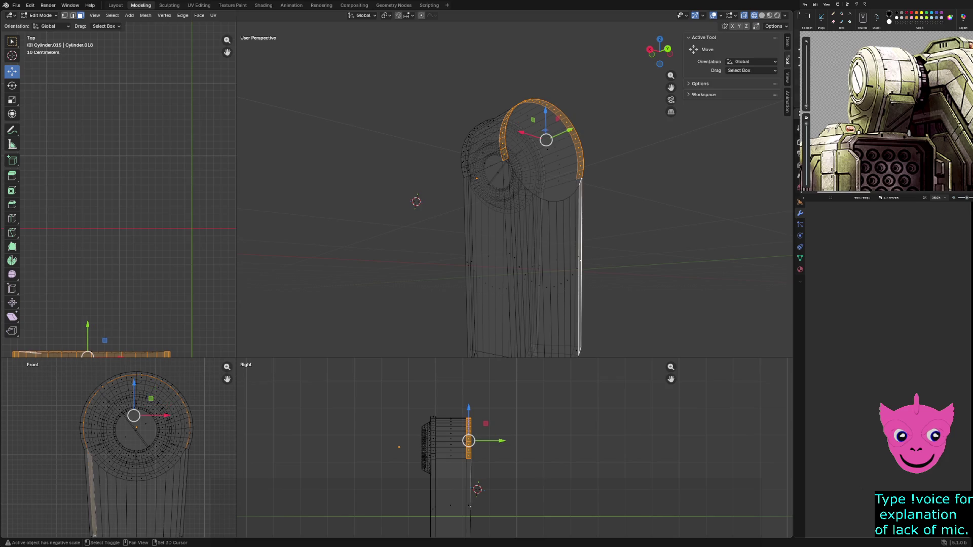
middle_drag(512, 228, 375, 235)
shift+click(558, 248)
middle_drag(558, 248, 491, 250)
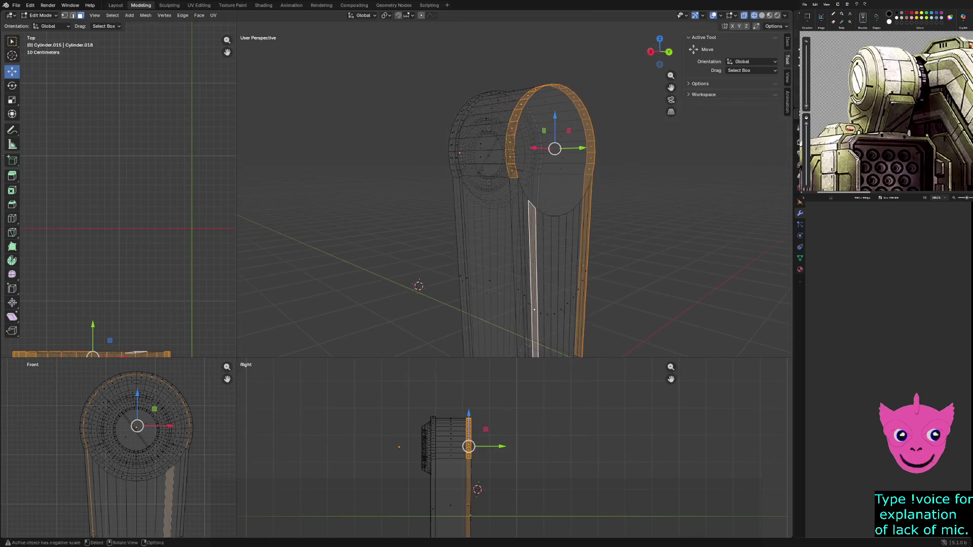
Refine the vertical strip selection, return to solid shading, and select the front-edge strip
shift+click(534, 279)
shift+click(529, 279)
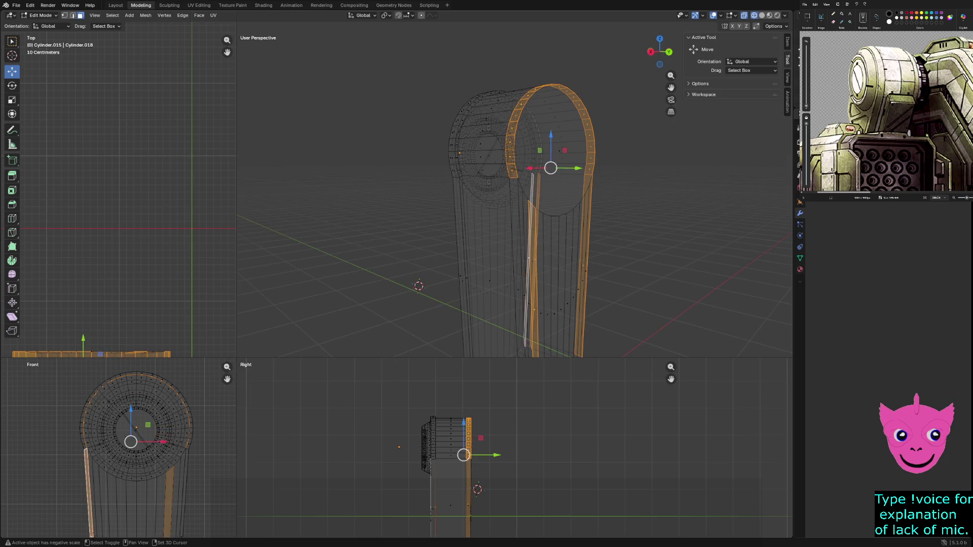
shift+click(523, 278)
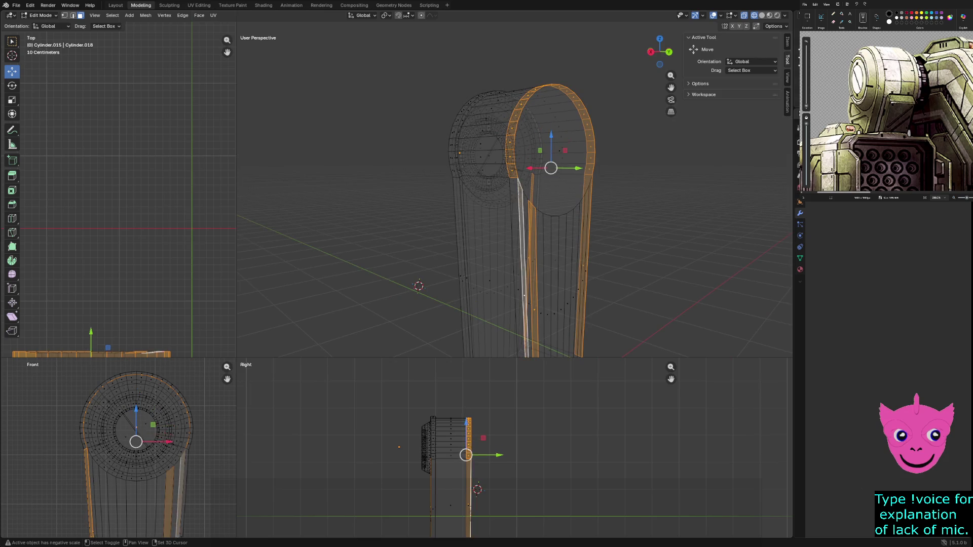
shift+click(532, 284)
shift+click(527, 345)
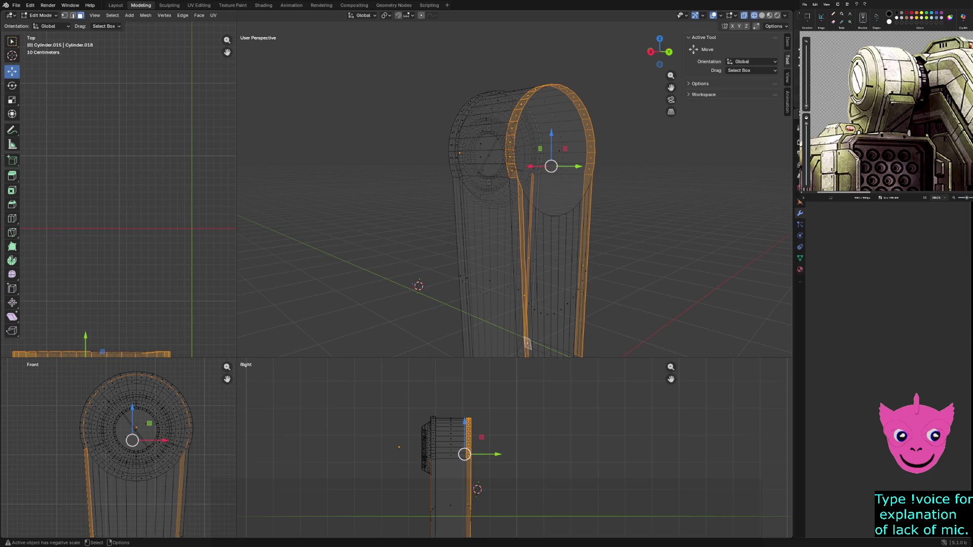
alt+shift+click(527, 345)
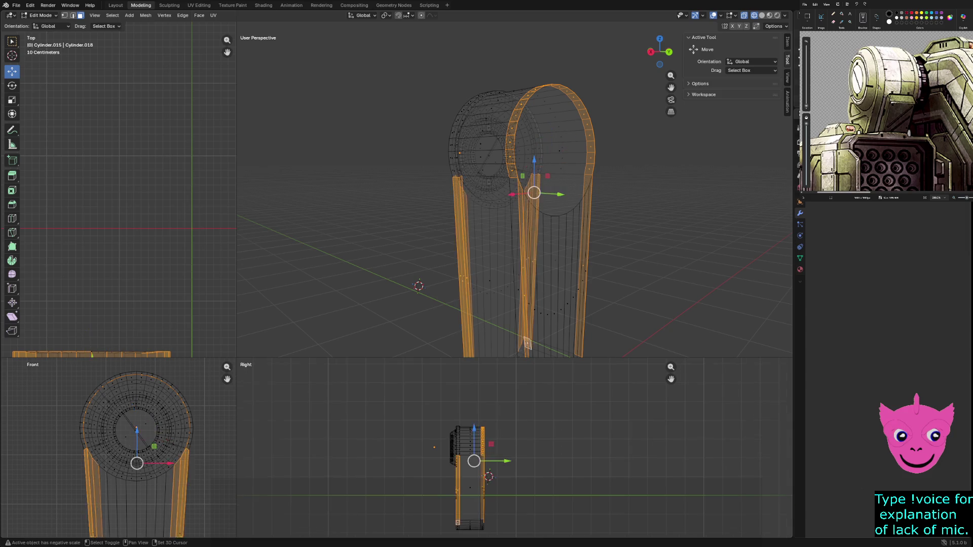
alt+shift+click(511, 304)
alt+shift+click(480, 304)
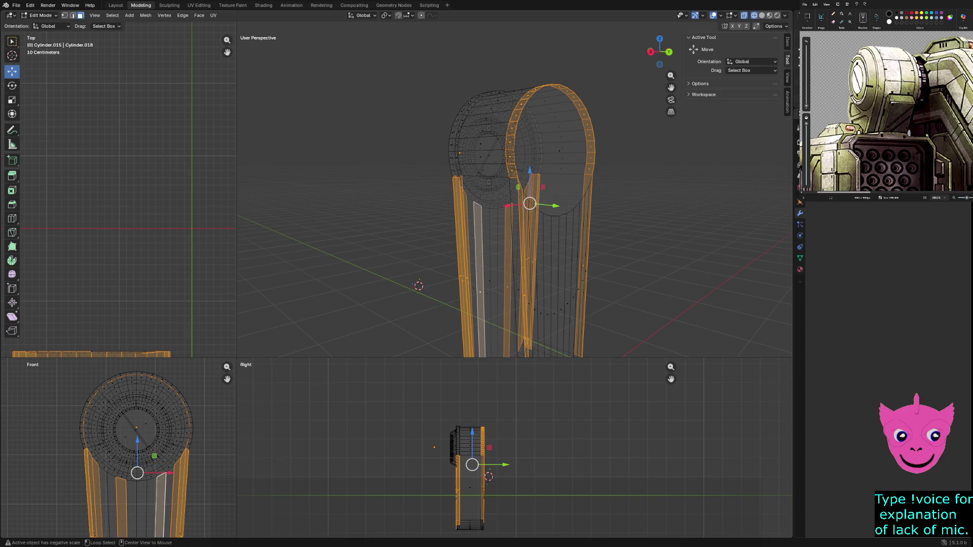
alt+shift+click(463, 304)
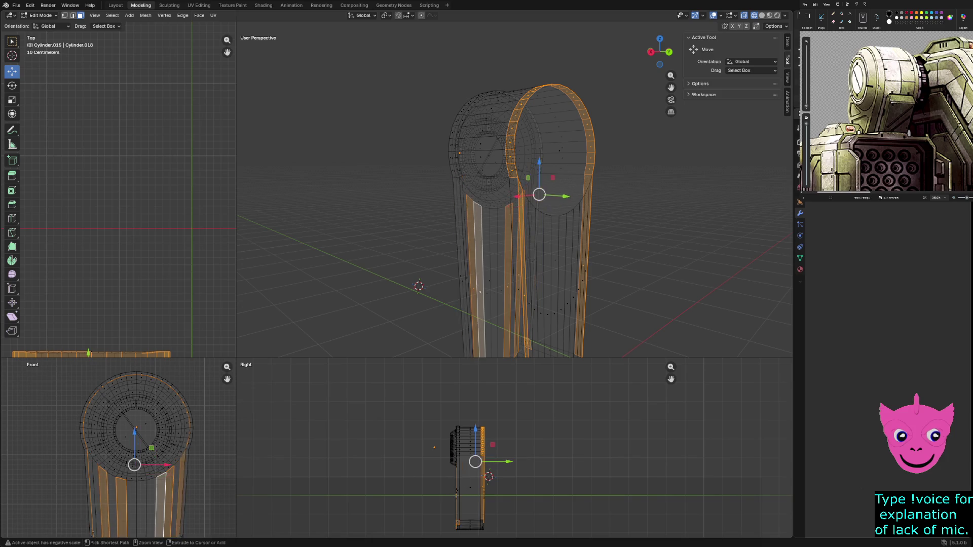
alt+shift+click(508, 304)
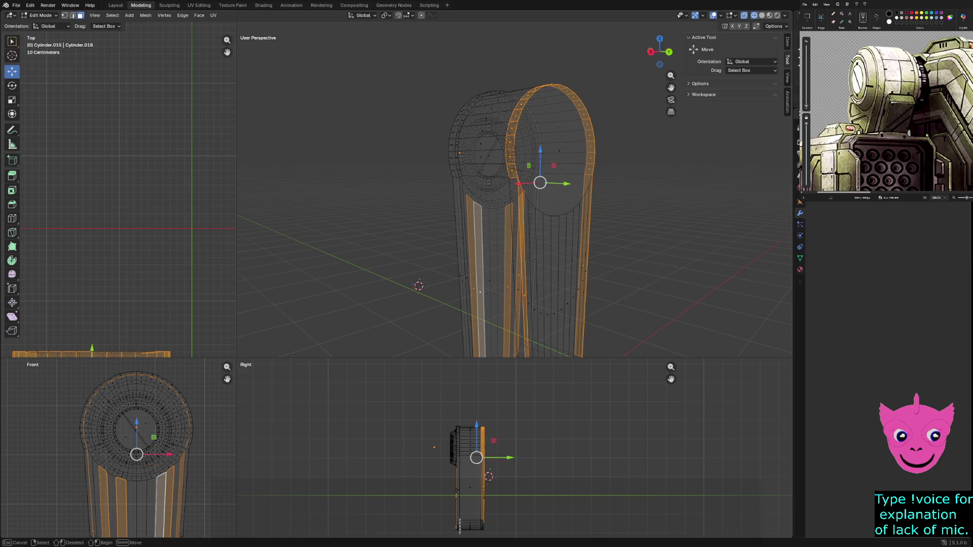
alt+shift+click(477, 304)
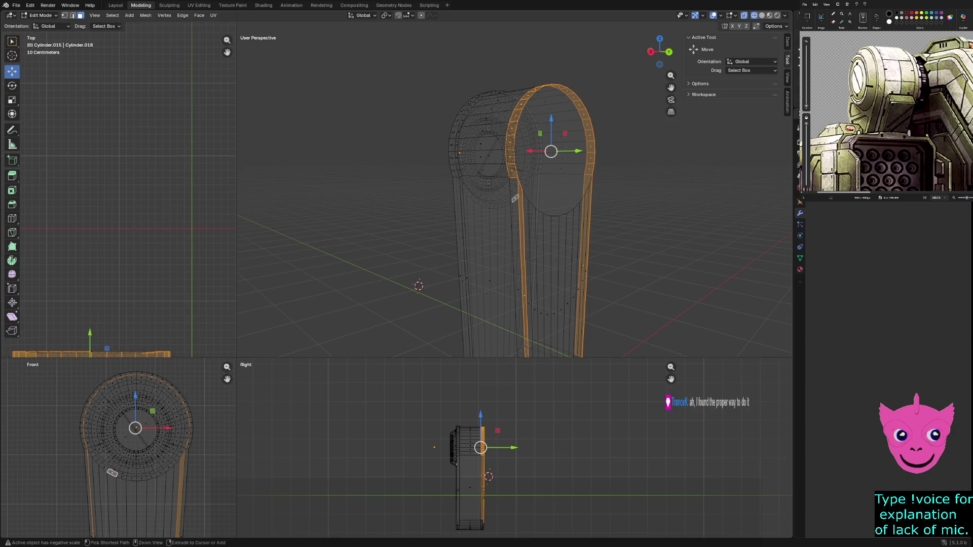
key(shift+z)
shift+click(518, 268)
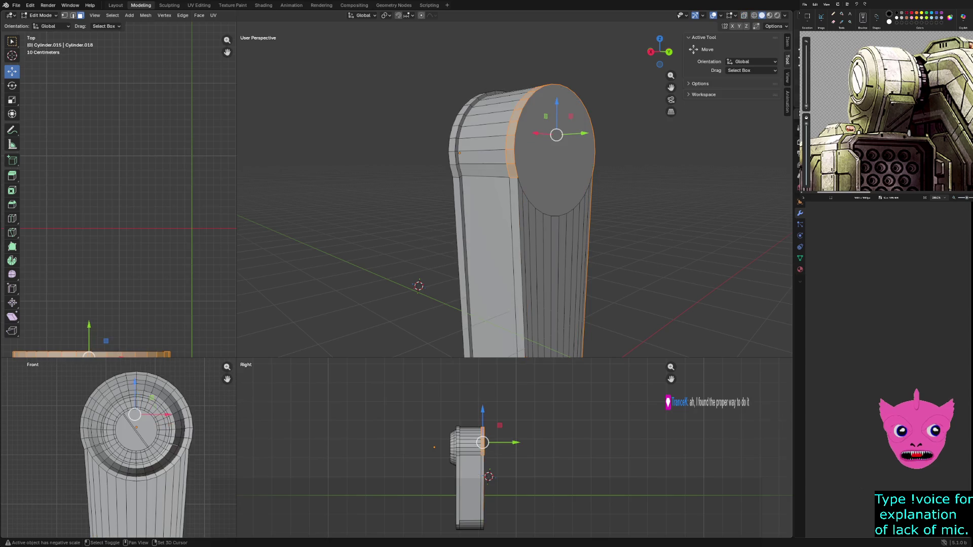
Extrude the cap face in place and shrink it to about 0.52, forming an inset ring
shift+click(517, 269)
mouse_move(507, 203)
middle_down()
mouse_move(553, 180)
mouse_move(415, 199)
middle_up()
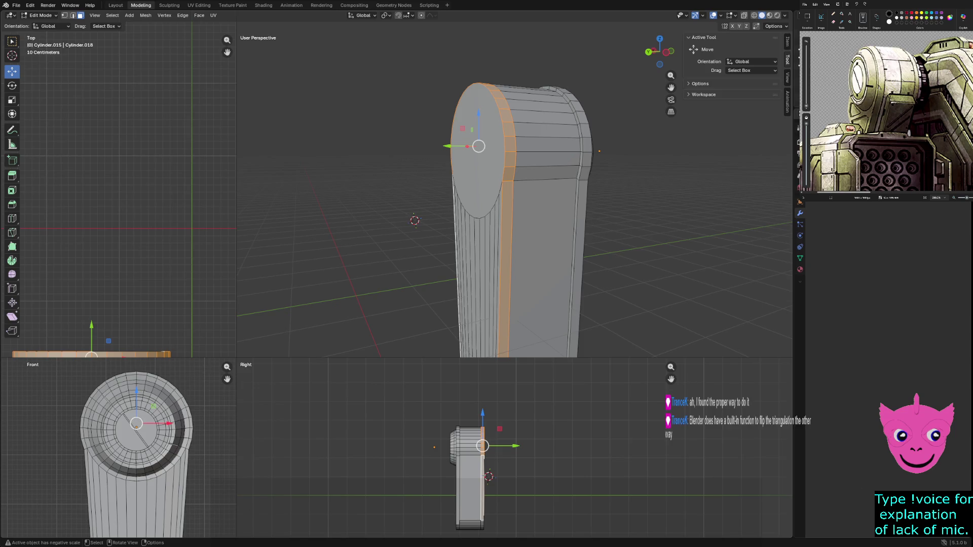
key(e)
key(Return)
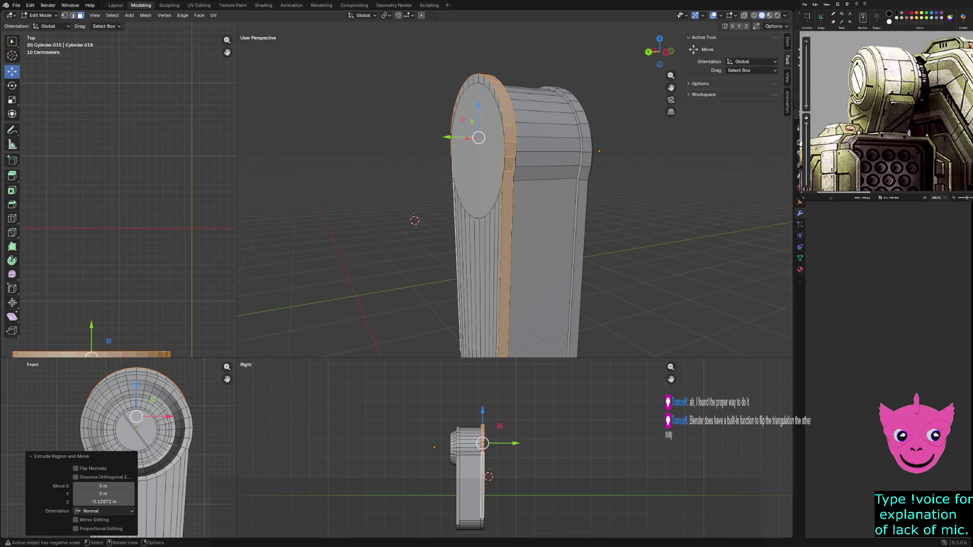
key(ctrl+z)
key(e)
key(Escape)
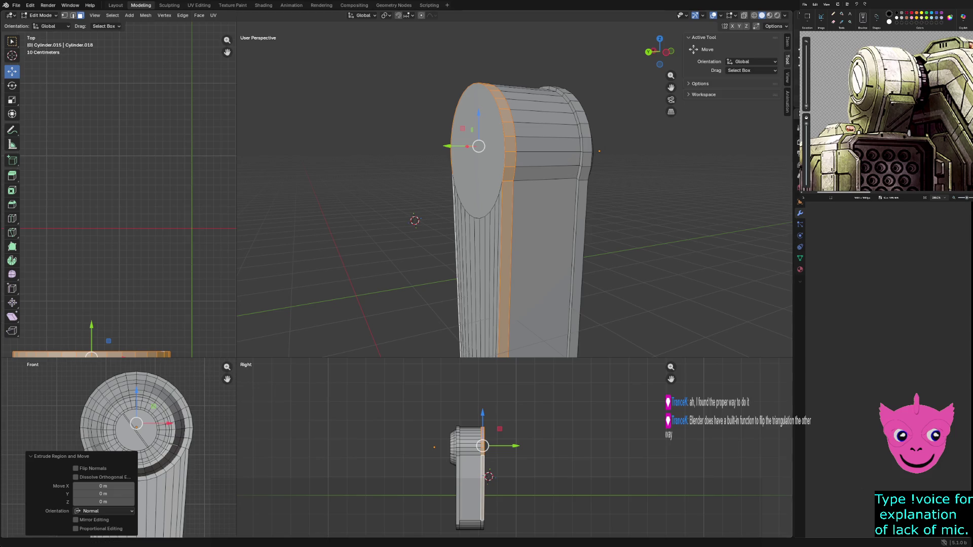
key(s)
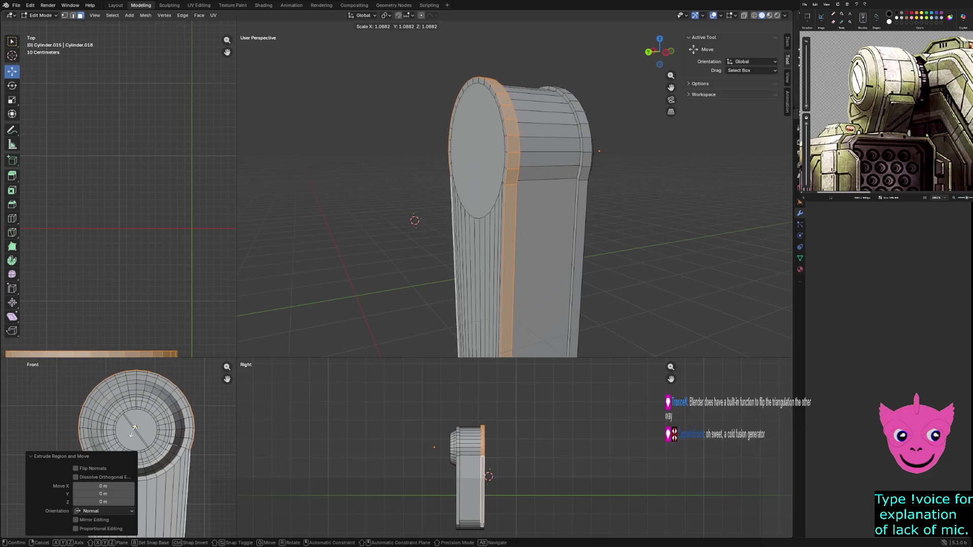
click(133, 429)
key(alt+a)
mouse_move(456, 228)
middle_down()
mouse_move(472, 226)
mouse_move(405, 228)
middle_up()
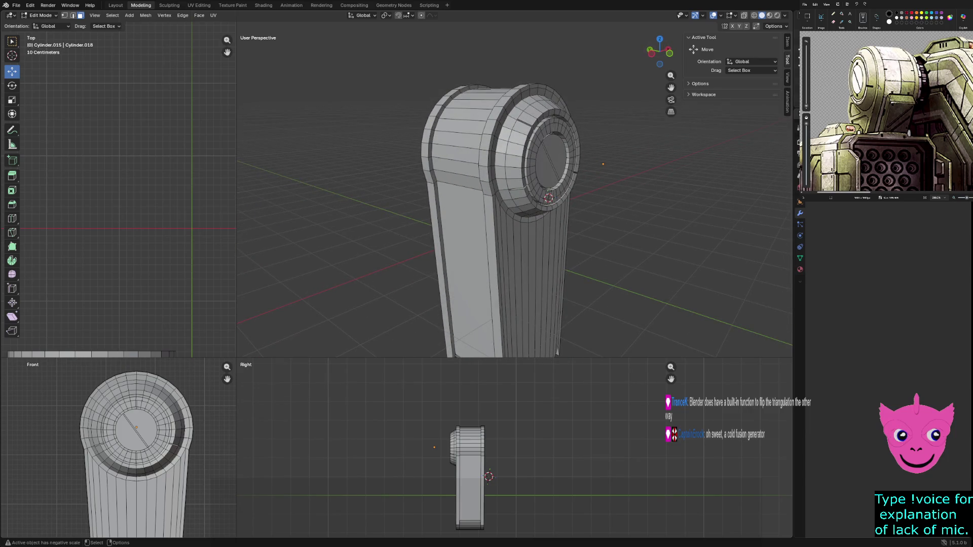
scroll(309, 302, down, 2)
key(z)
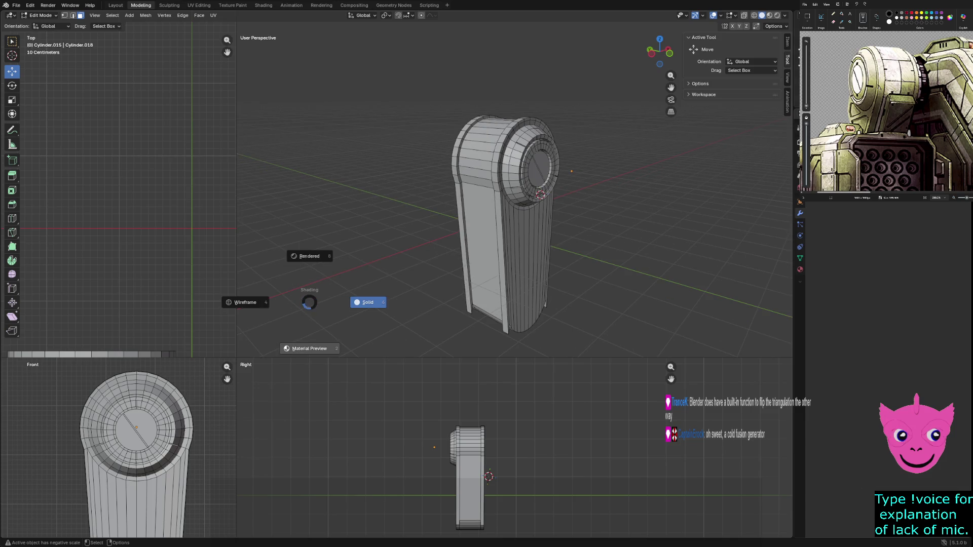
click(368, 302)
key(shift+b)
key(Escape)
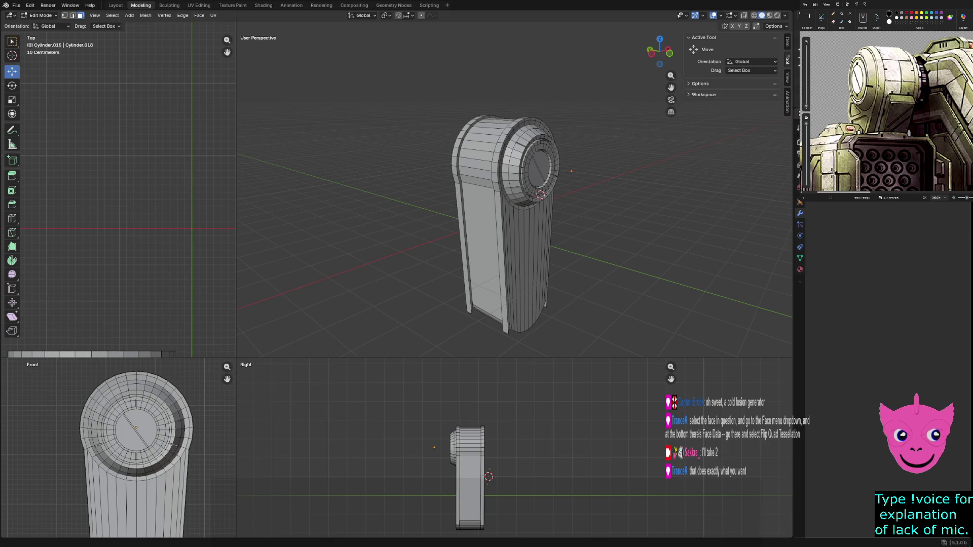
click(481, 251)
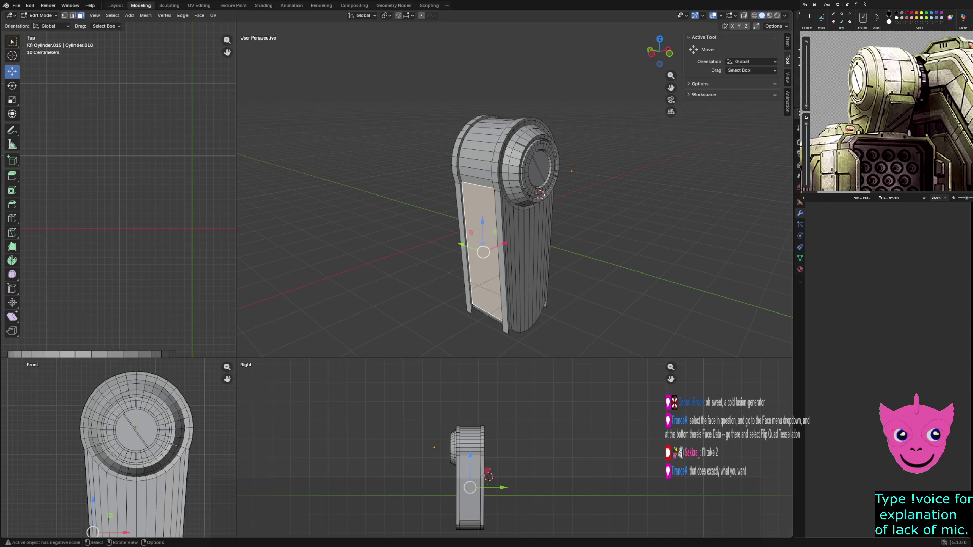
Flip Quad Tessellation on the recessed front face via Face > Face Data
click(199, 15)
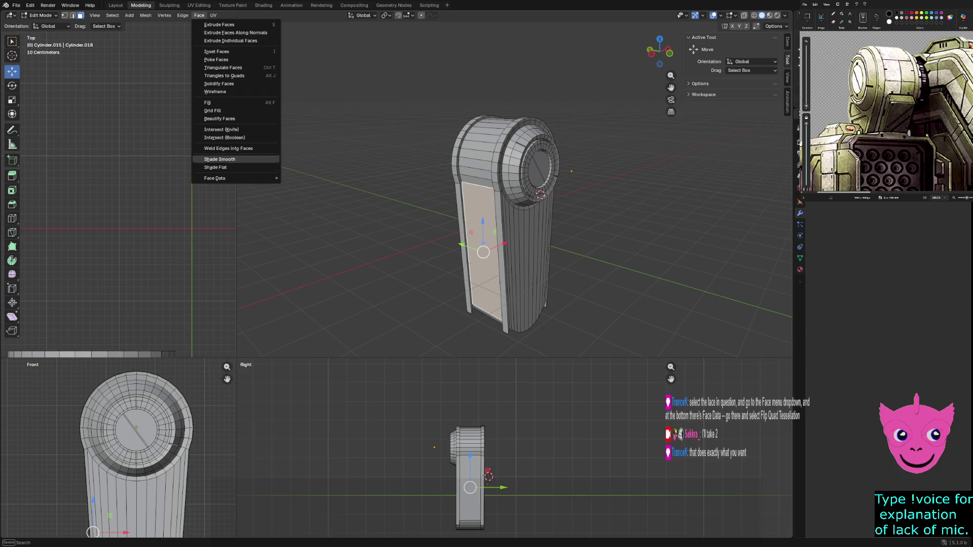
mouse_move(238, 178)
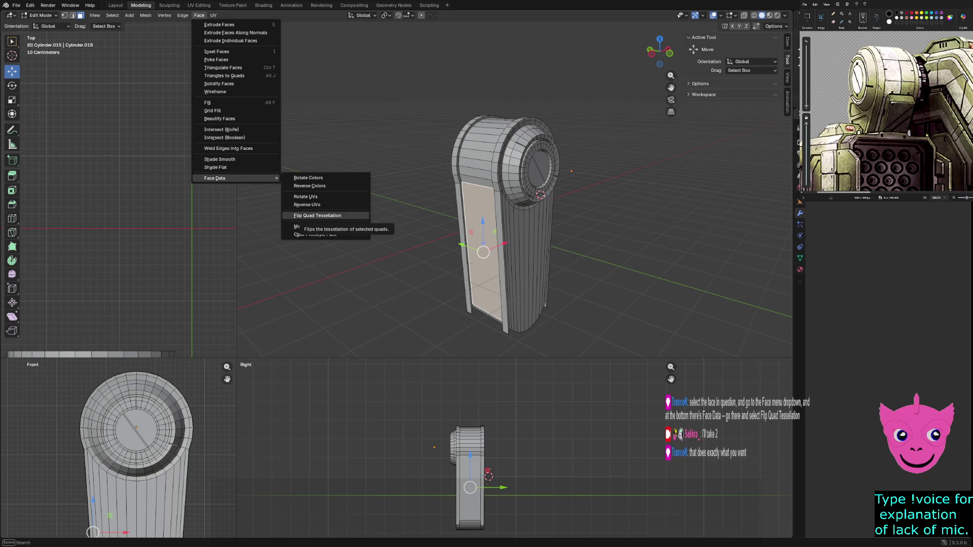
click(299, 215)
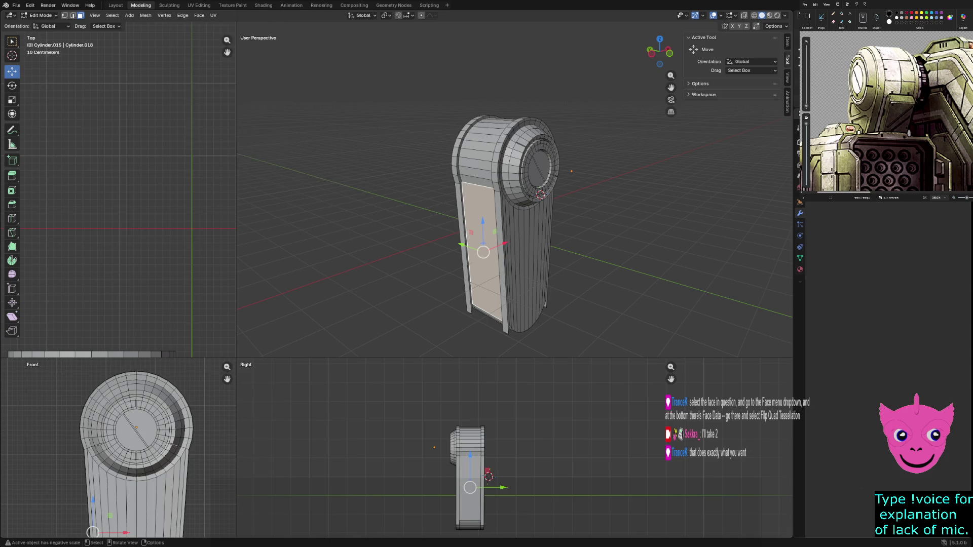
mouse_move(506, 218)
middle_down()
mouse_move(512, 253)
mouse_move(521, 228)
mouse_move(562, 230)
middle_up()
scroll(514, 198, up, 4)
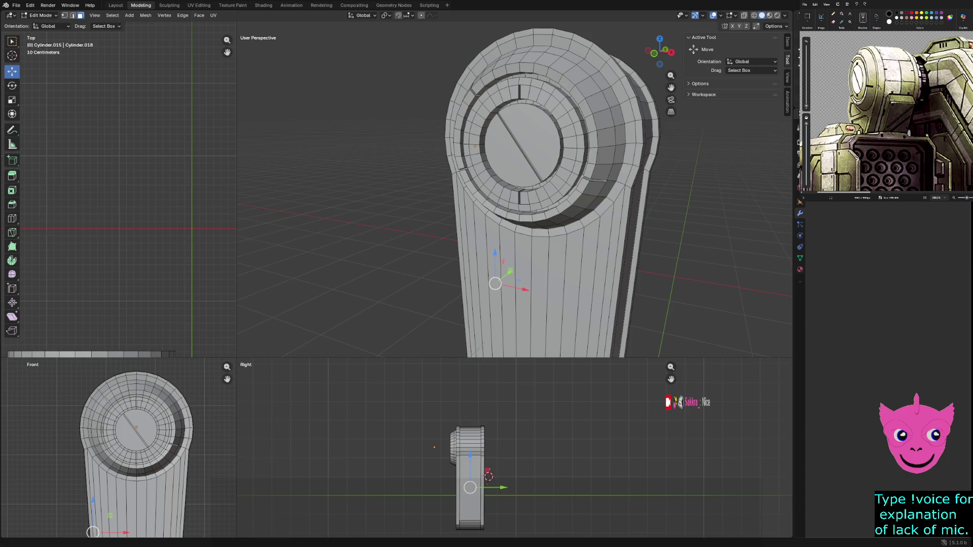
click(565, 104)
Switch to wireframe and box-select the top band of faces on the cylinder
middle_drag(565, 104, 431, 109)
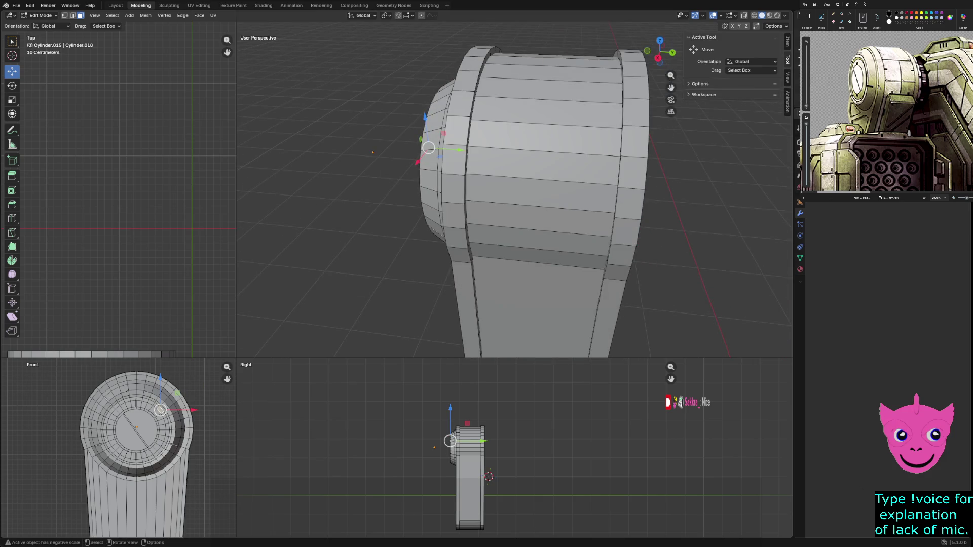
click(471, 170)
key(z)
click(402, 174)
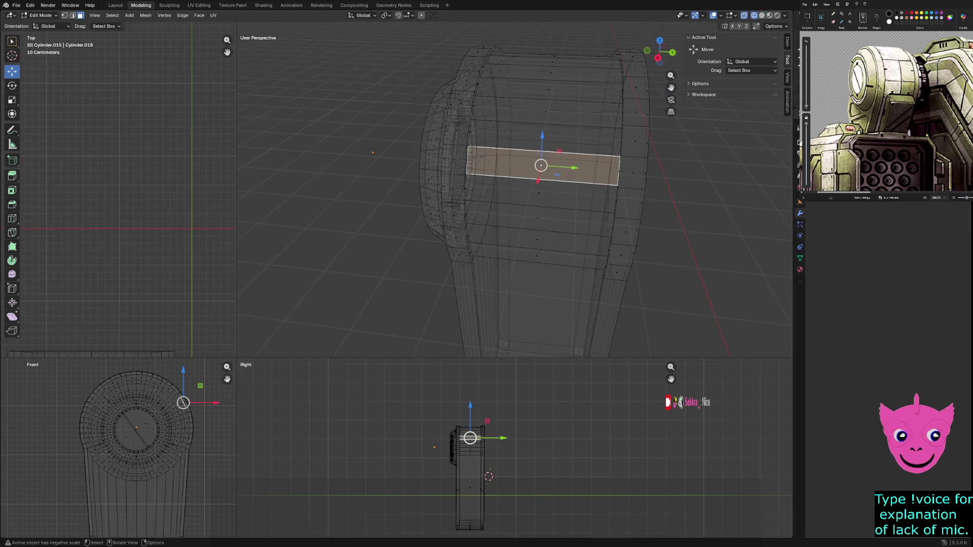
key(alt+a)
scroll(514, 448, up, 4)
drag(413, 392, 437, 425)
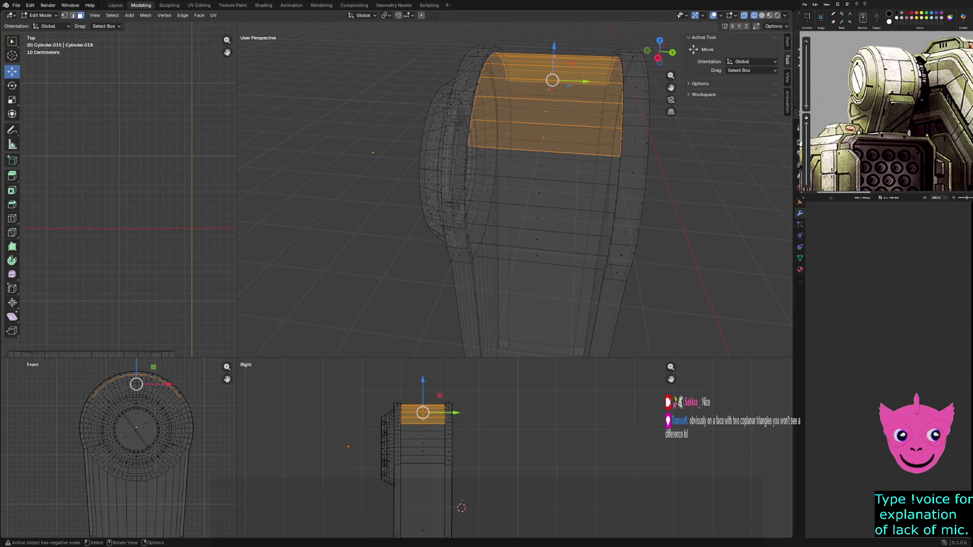
Extrude the top face band along its normals by -0.14688 m
key(e)
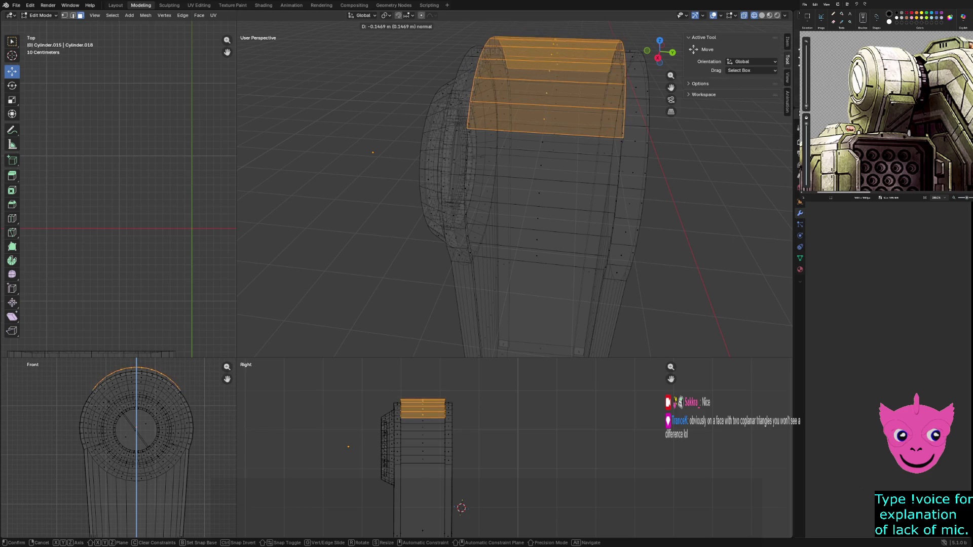
key(Return)
middle_drag(506, 203, 330, 192)
scroll(514, 448, up, 2)
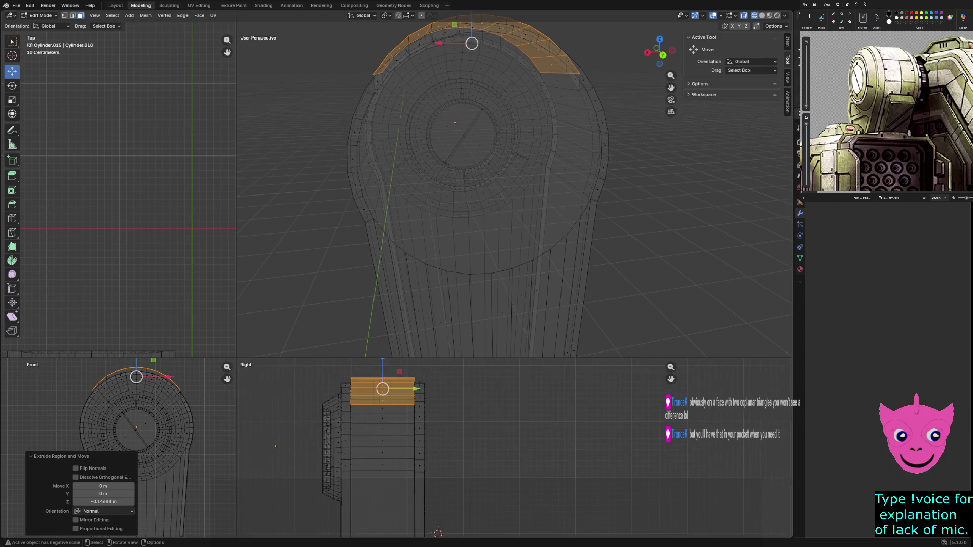
scroll(127, 445, up, 2)
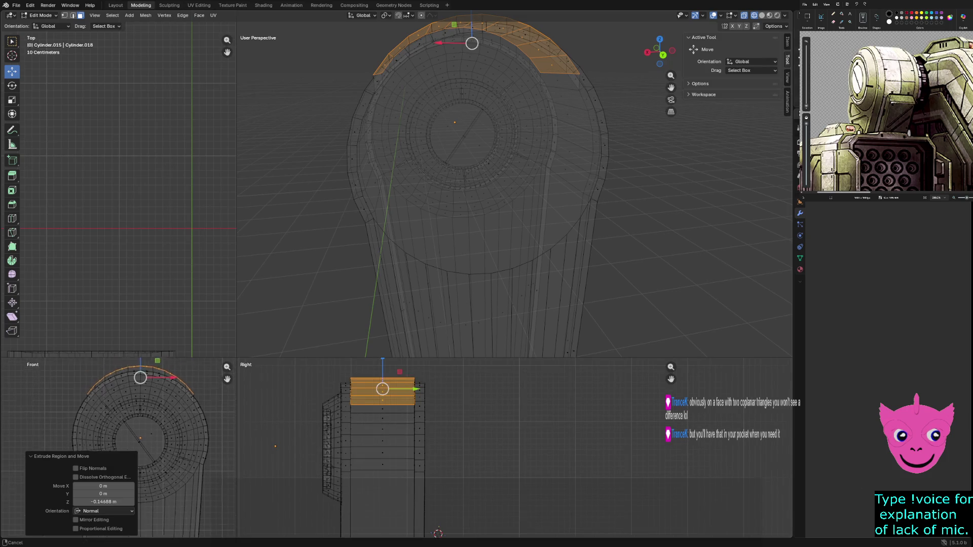
mouse_move(434, 134)
mouse_down()
mouse_move(238, 357)
mouse_move(387, 130)
mouse_move(441, 116)
mouse_up()
key(ctrl+z)
Lower the top faces about 0.0875 m along Z, scale them 1.052, and deselect
key(g)
key(z)
key(z)
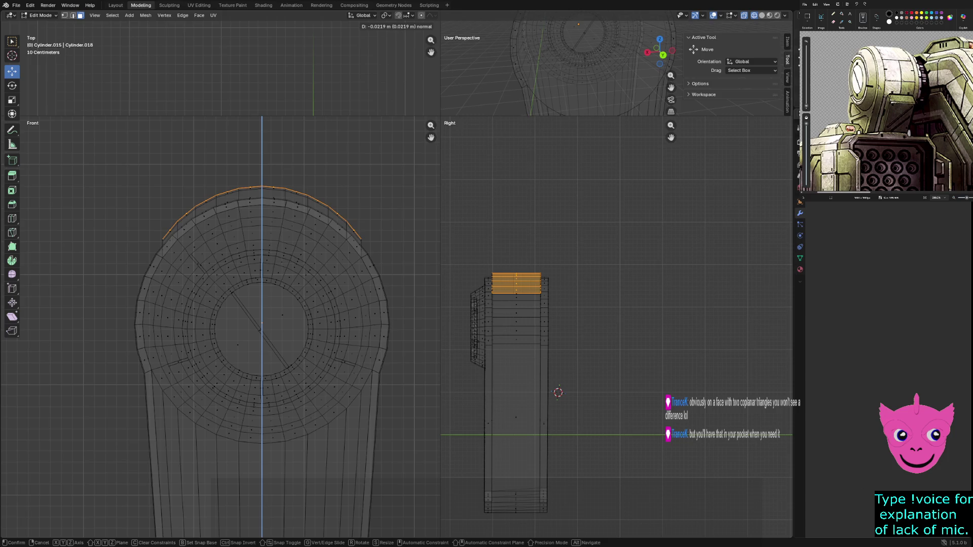
click(261, 209)
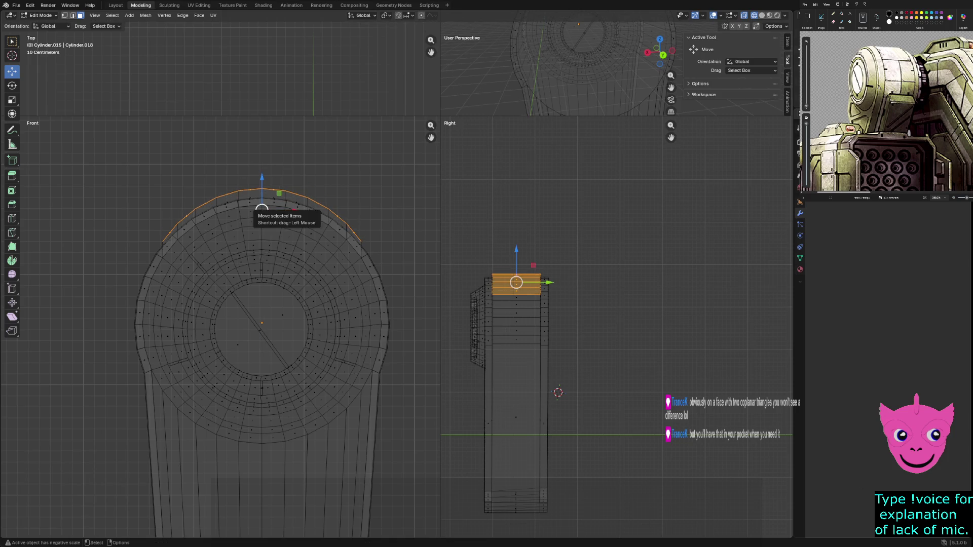
key(s)
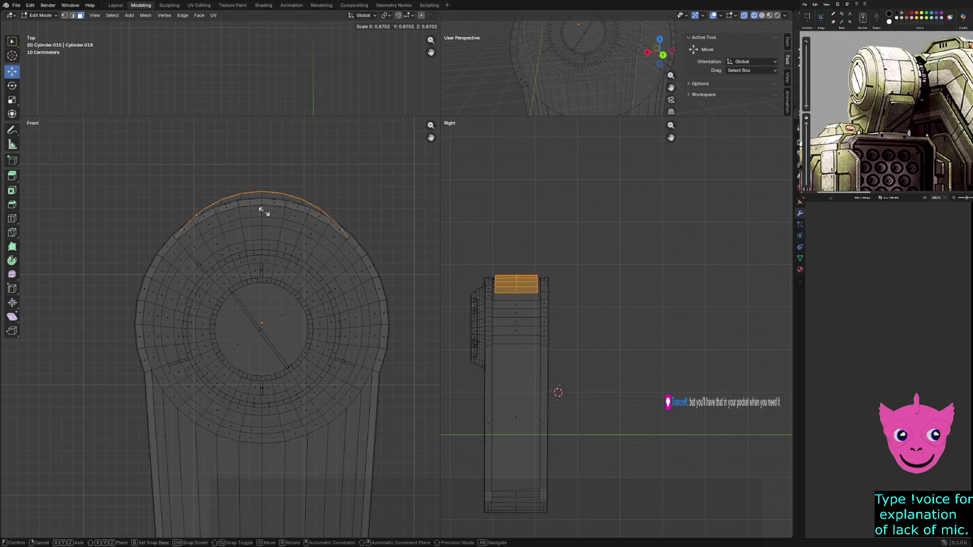
click(262, 211)
drag(262, 179, 262, 187)
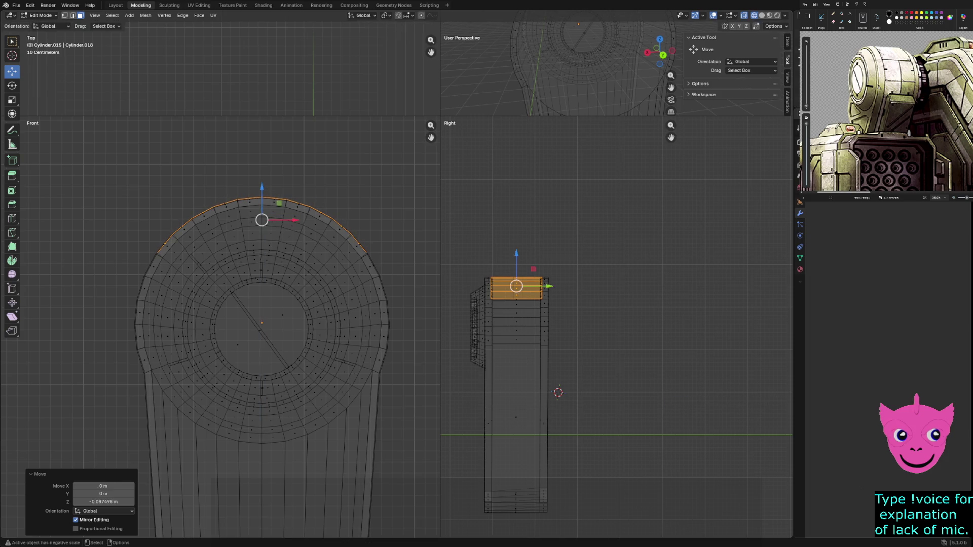
key(z)
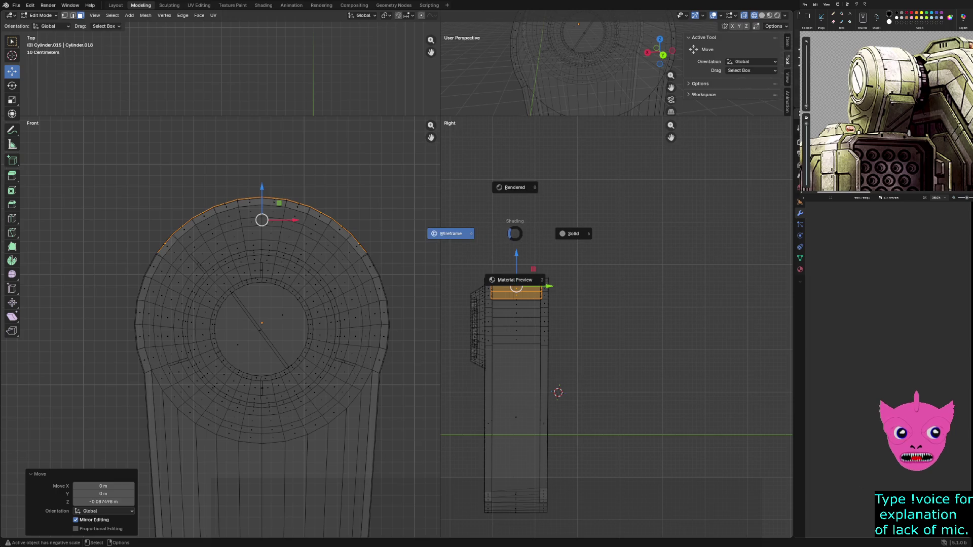
key(4)
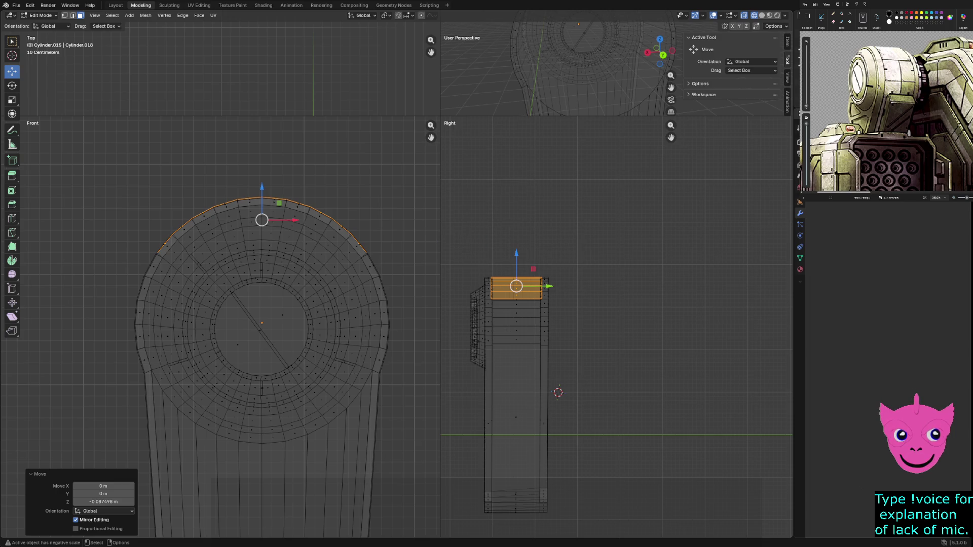
key(alt+a)
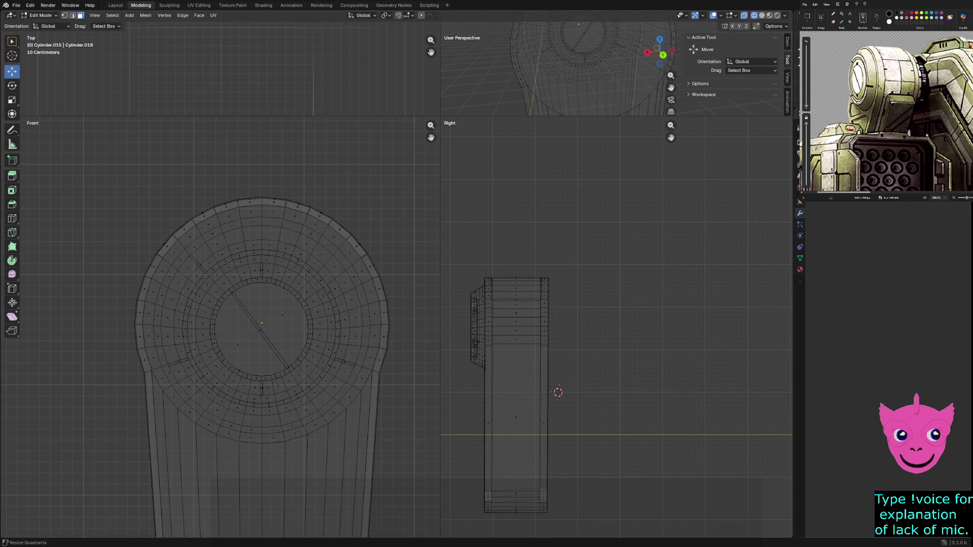
Select a narrower band of faces across the cylinder's top arc
key(ctrl+z)
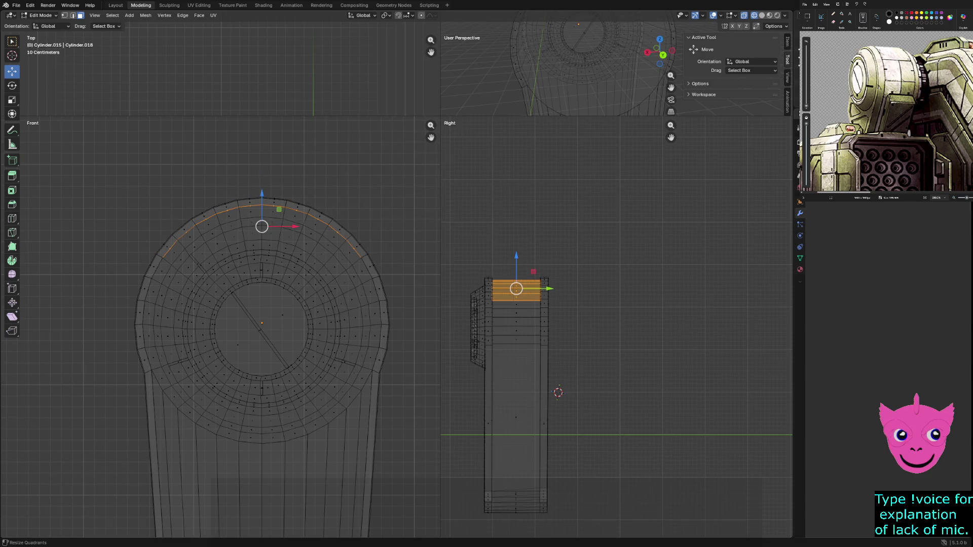
key(alt+a)
drag(441, 117, 187, 360)
middle_drag(354, 203, 386, 193)
drag(330, 372, 361, 404)
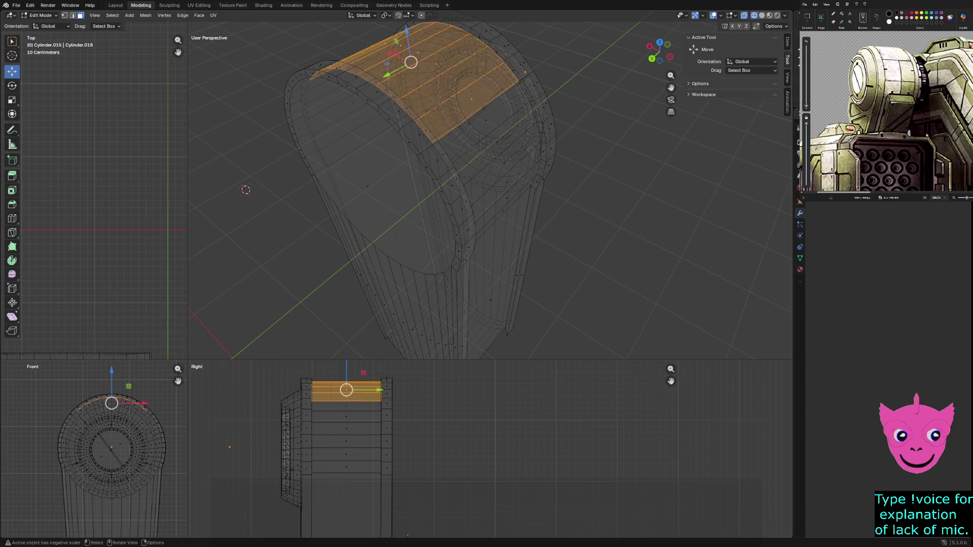
middle_drag(406, 203, 416, 259)
key(alt+a)
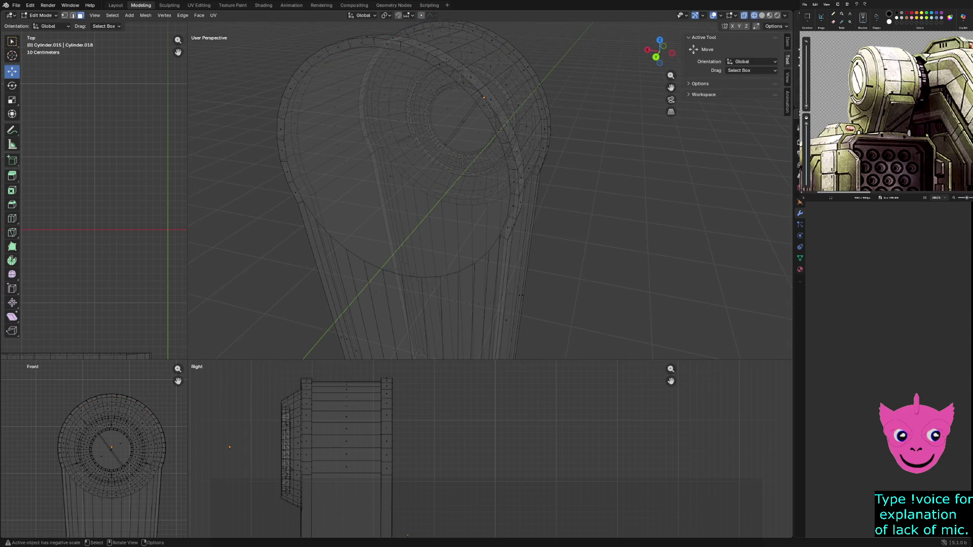
drag(336, 372, 351, 410)
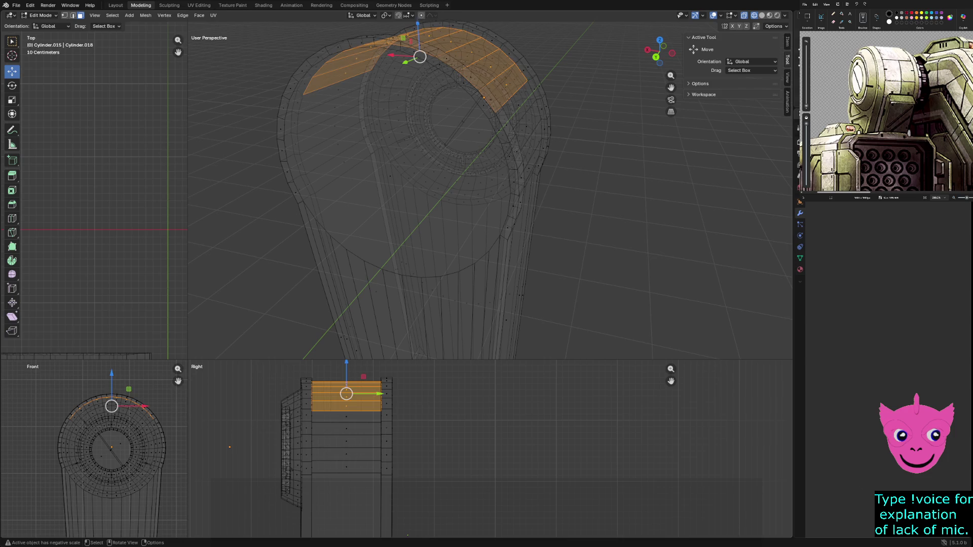
middle_drag(304, 152, 258, 167)
Extrude the band in place, scale it to 0.948 along Y, and sink it about 0.030 m inward
key(e)
key(Escape)
key(s)
mouse_move(433, 117)
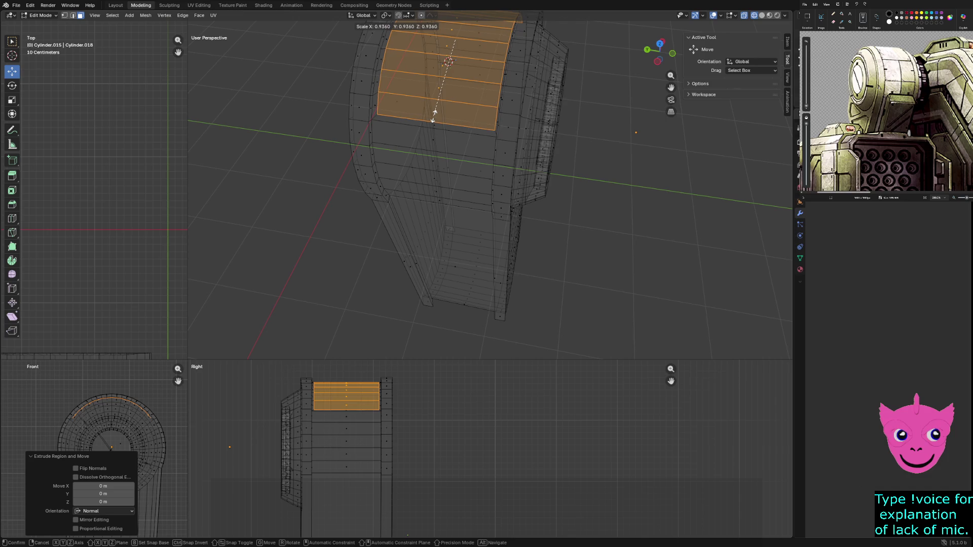
key(y)
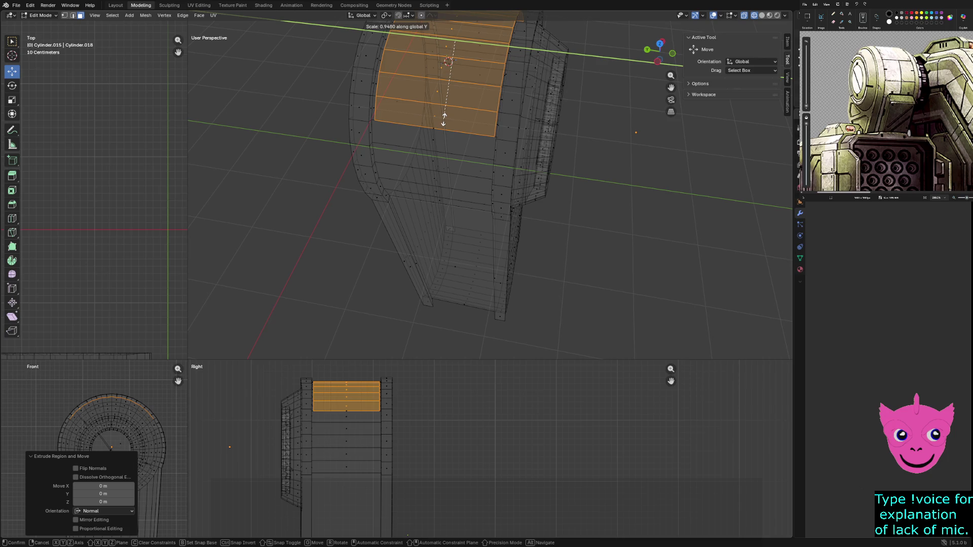
click(443, 120)
middle_drag(444, 120, 446, 104)
key(g)
key(z)
key(z)
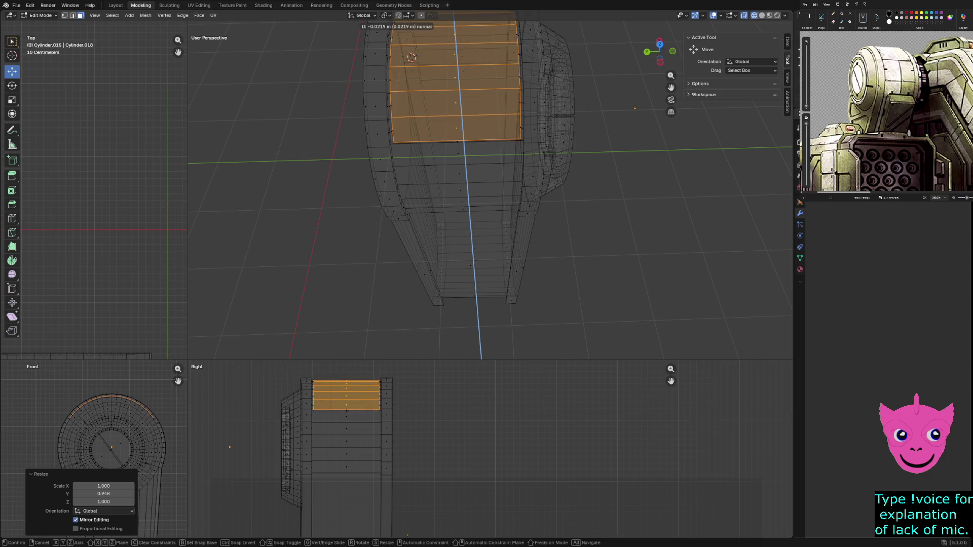
key(Return)
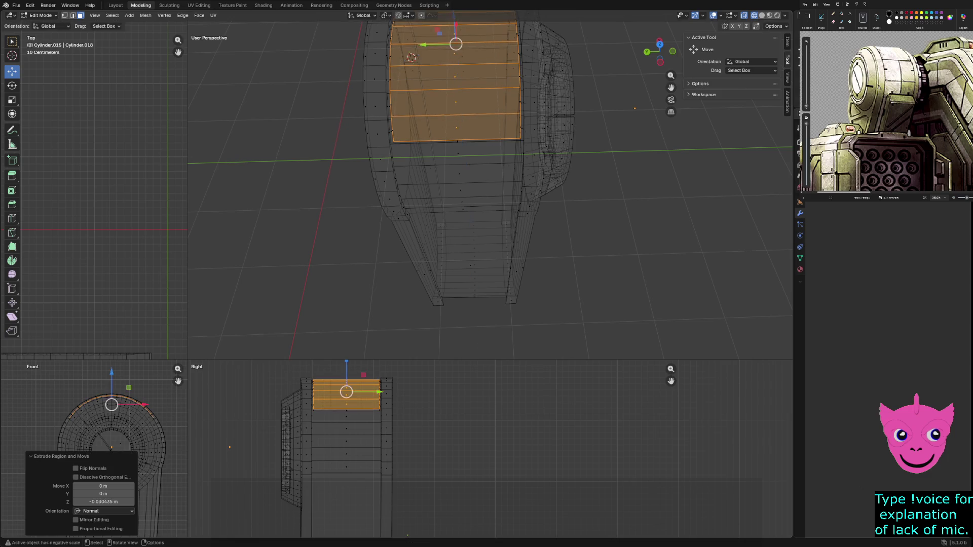
middle_drag(446, 104, 484, 198)
Frame the ring's top edge loop and scale it up by 1.08
scroll(94, 448, up, 5)
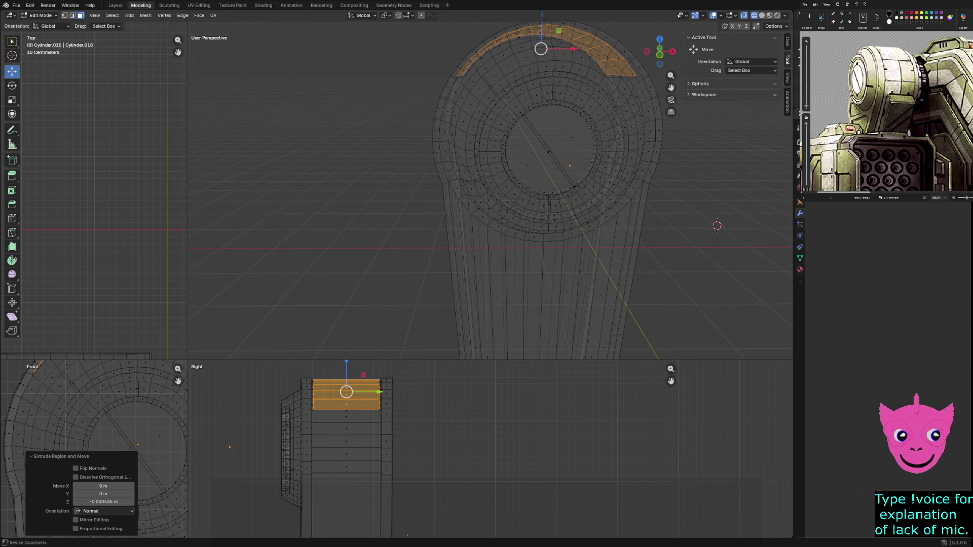
drag(187, 358, 639, 117)
key(KP_Decimal)
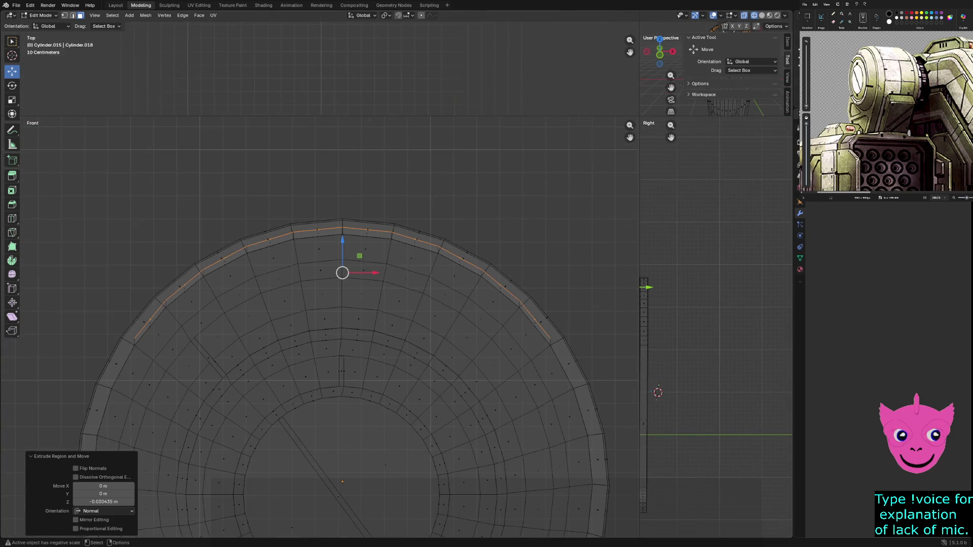
key(s)
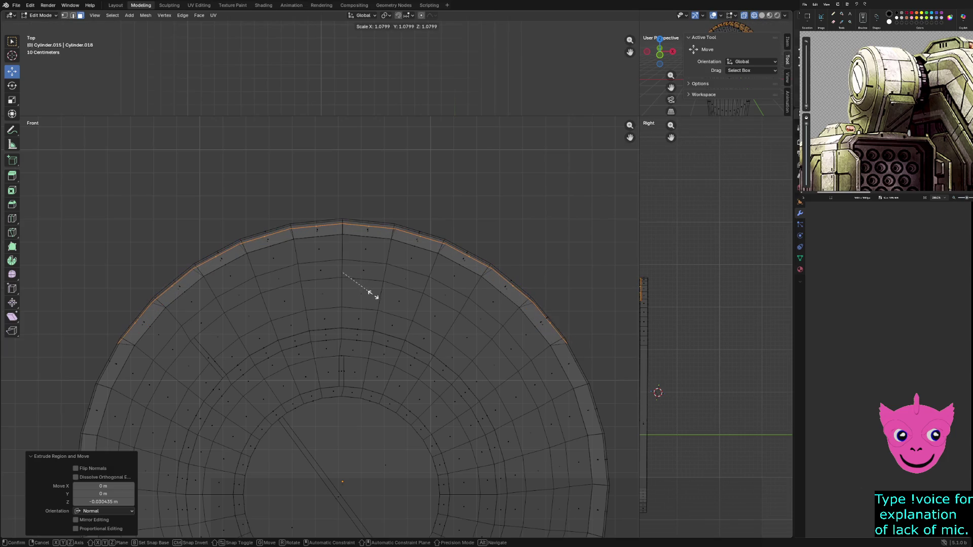
click(374, 291)
Switch the viewport to solid shading and make the perspective view the large pane
key(alt+a)
key(z)
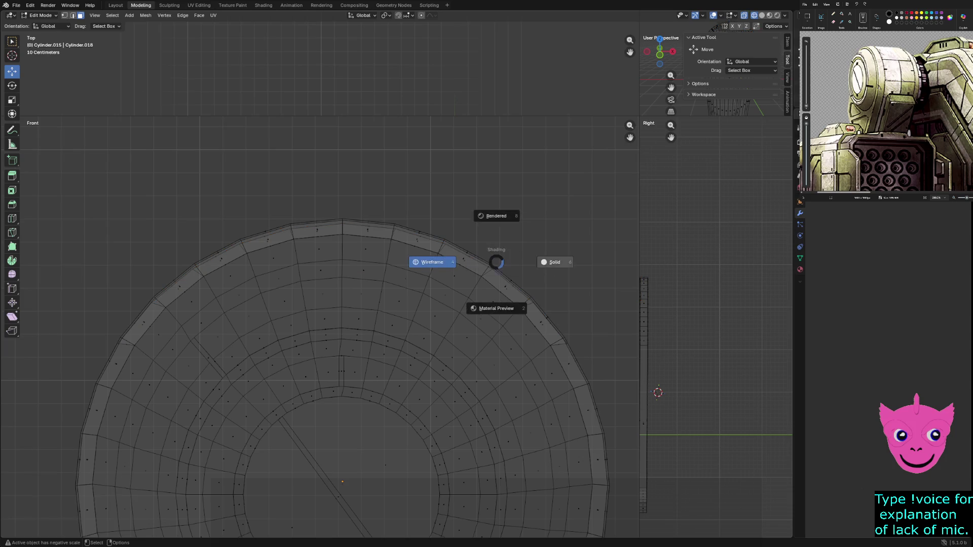
click(555, 261)
scroll(331, 328, down, 4)
scroll(329, 330, down, 1)
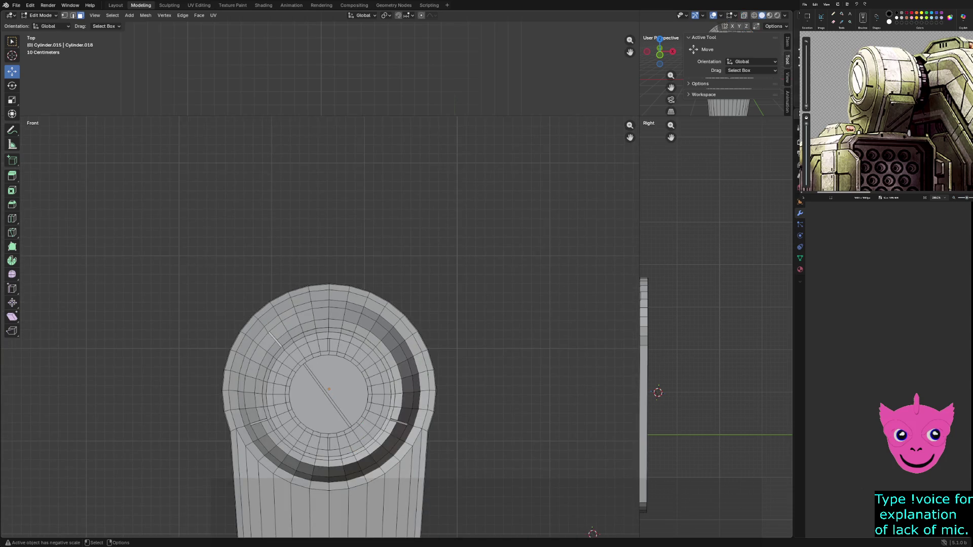
drag(639, 117, 179, 431)
mouse_move(354, 218)
middle_down()
mouse_move(315, 214)
mouse_move(339, 212)
mouse_move(314, 185)
mouse_move(324, 205)
middle_up()
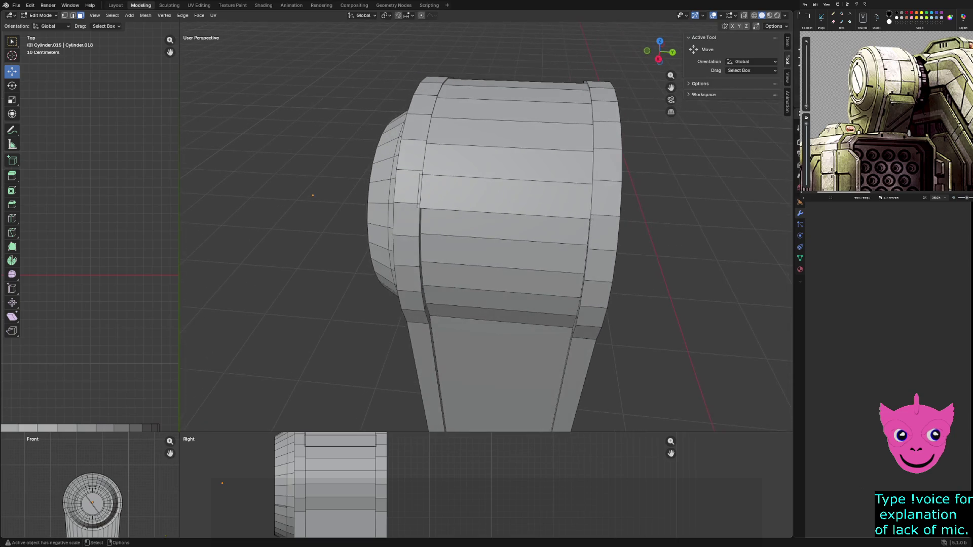
Select the upper front face rows and narrow them along Y to about 0.90
click(505, 198)
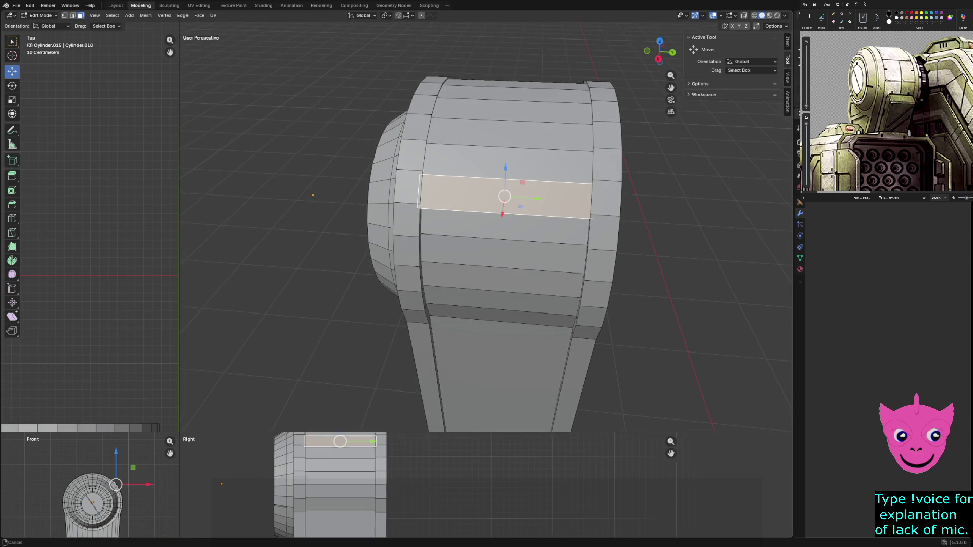
shift+middle_drag(331, 435, 304, 455)
shift+drag(304, 437, 304, 469)
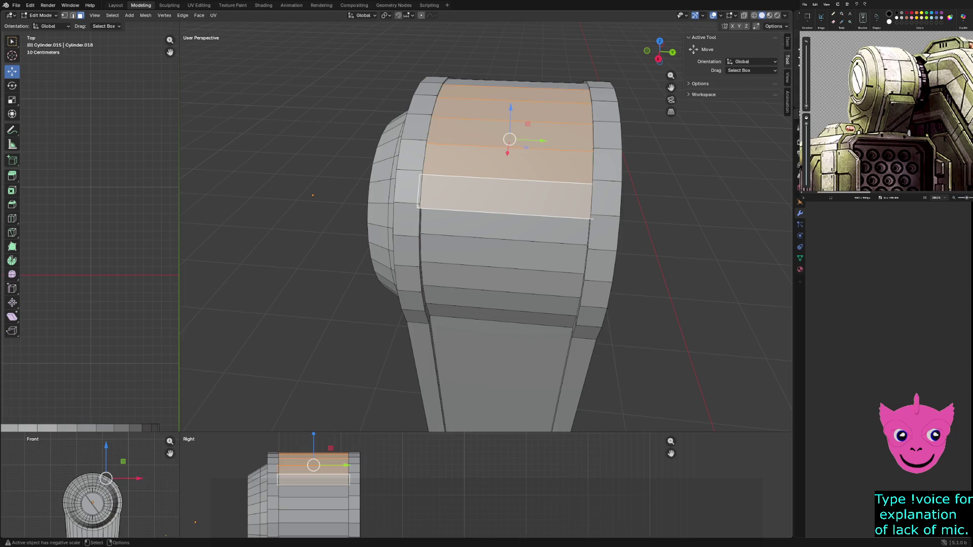
key(s)
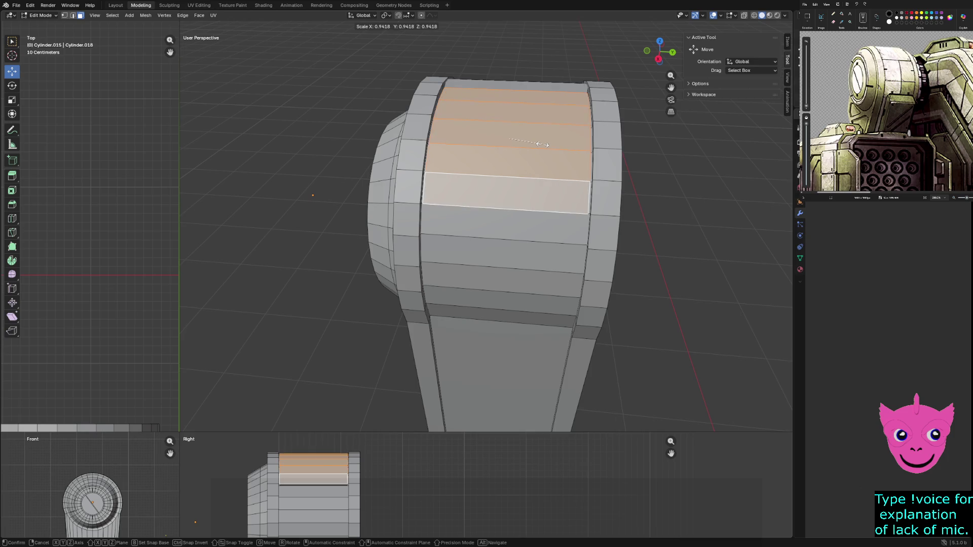
key(y)
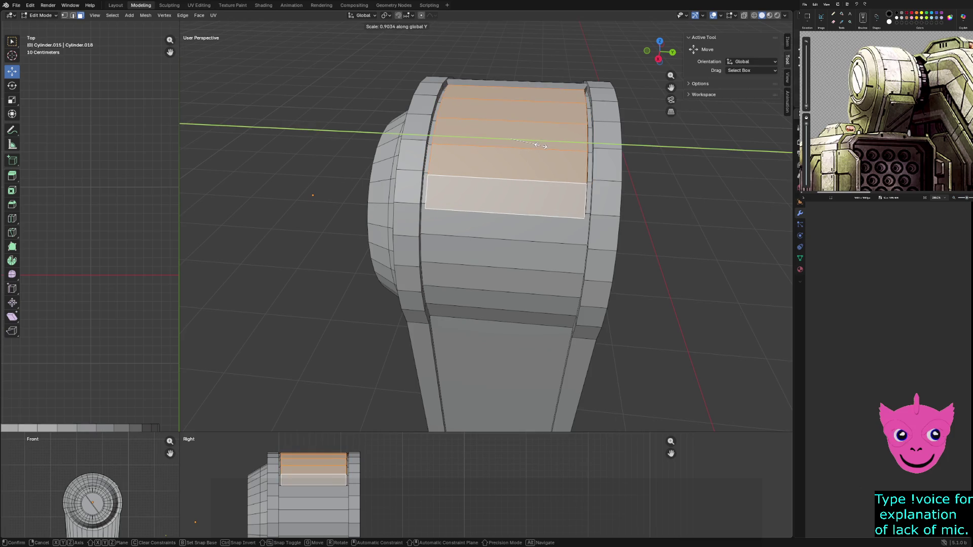
click(541, 146)
key(alt+a)
Recess the upper front faces 0.052 m inward to form a stepped armor panel
middle_drag(541, 146, 481, 252)
click(557, 182)
ctrl+click(585, 308)
click(583, 309)
ctrl+click(532, 124)
middle_drag(482, 253, 481, 167)
key(g)
key(z)
key(Return)
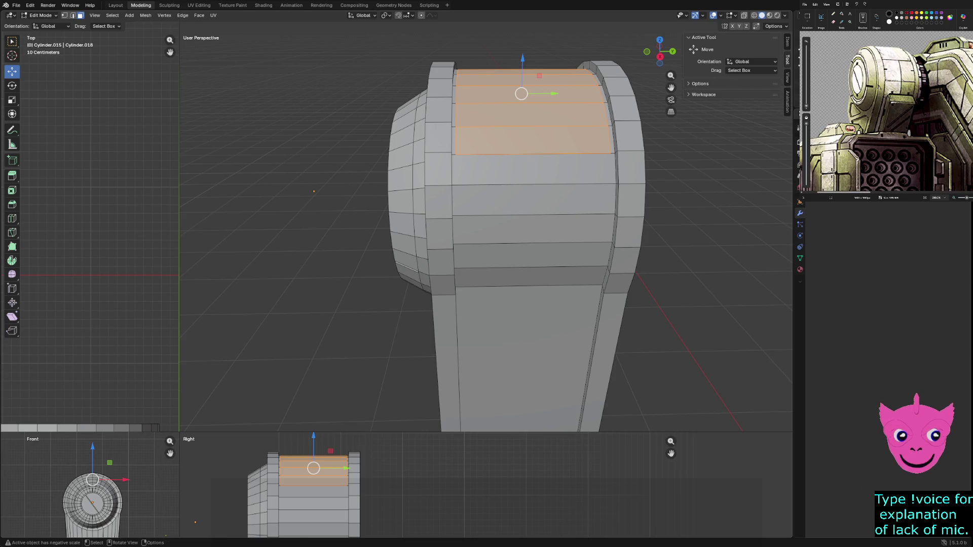
key(e)
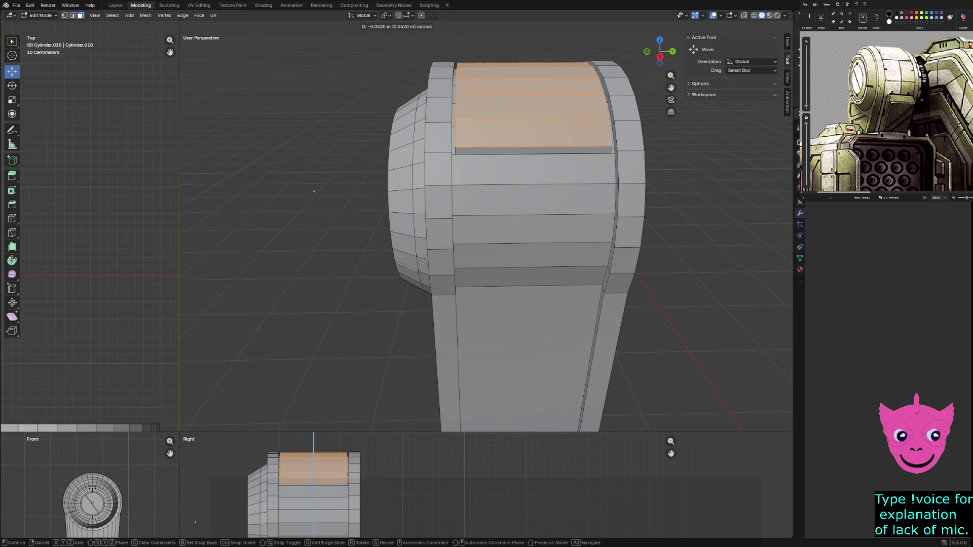
key(Return)
key(alt+a)
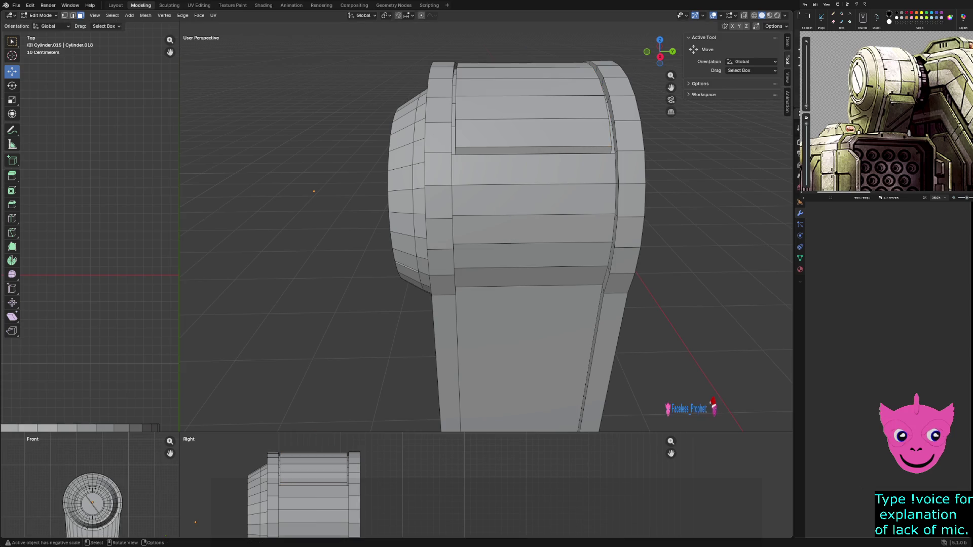
mouse_move(486, 228)
middle_down()
mouse_move(507, 274)
mouse_move(562, 319)
mouse_move(527, 218)
middle_up()
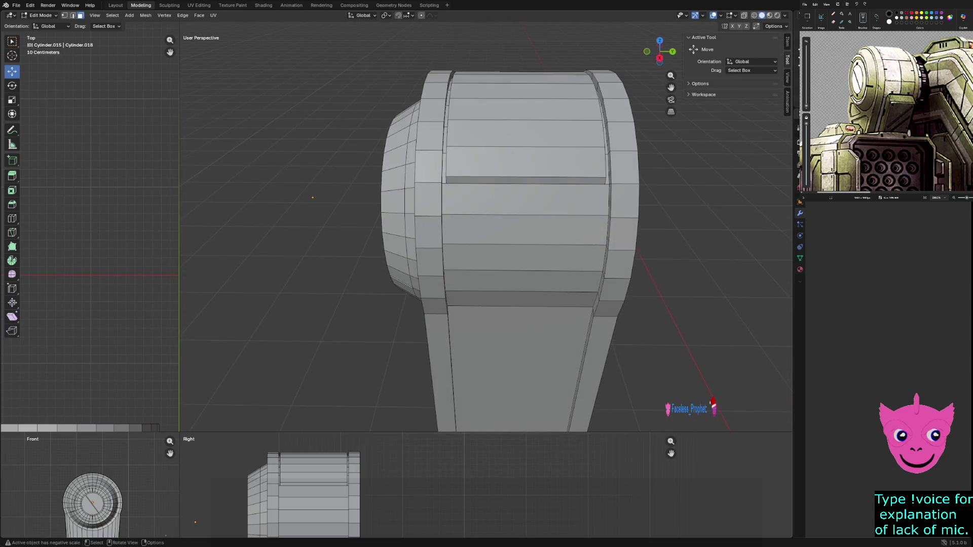
click(525, 199)
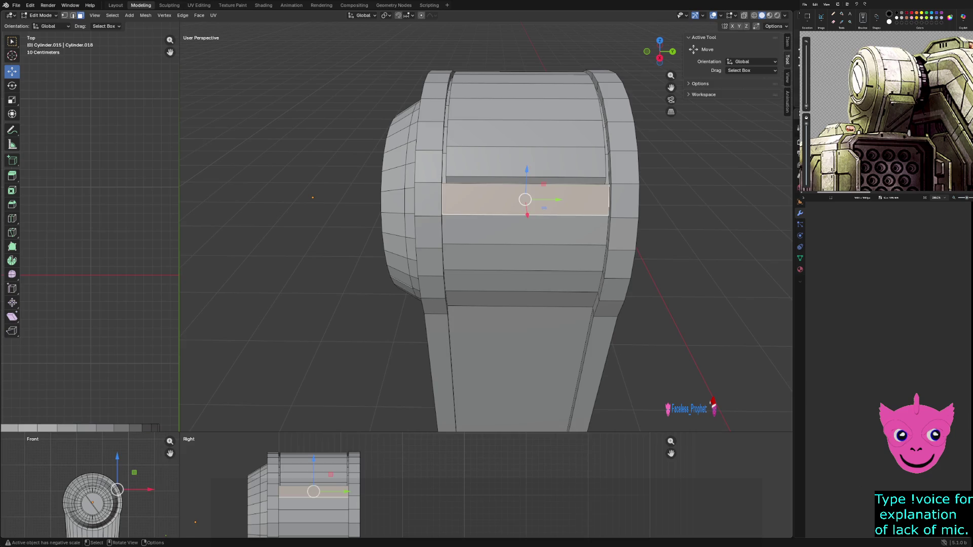
Select the lower front panel faces and knife a slanted cut from bottom to top edge
shift+click(524, 230)
shift+click(525, 281)
shift+click(524, 257)
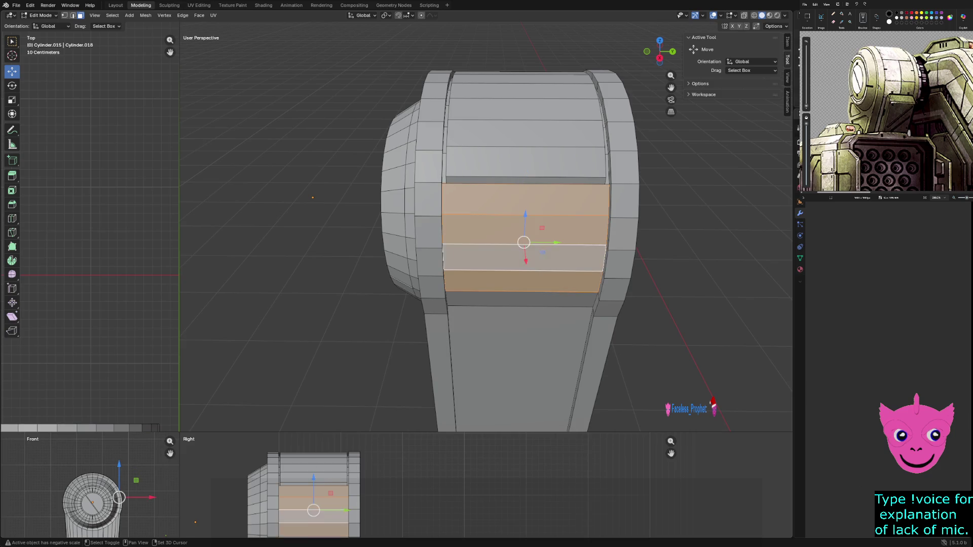
shift+click(522, 299)
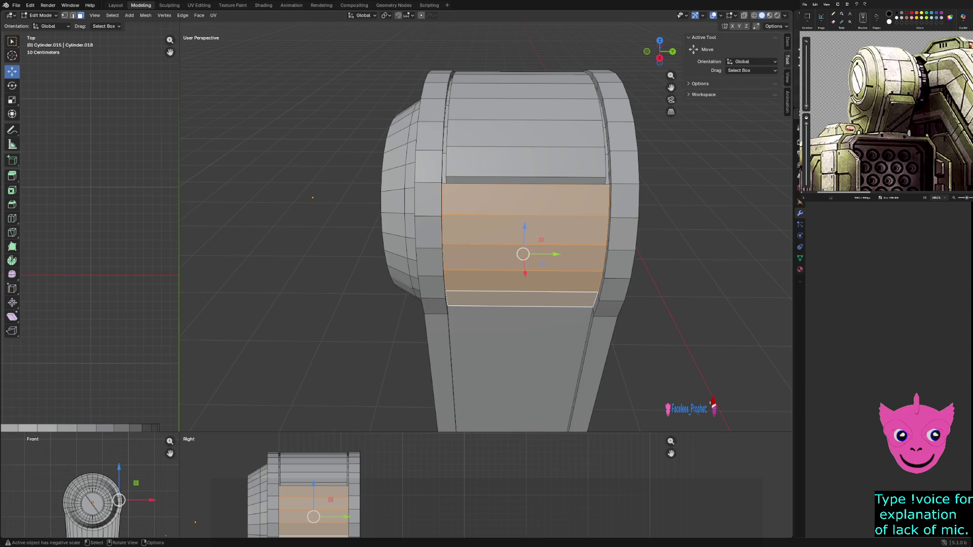
key(k)
click(521, 320)
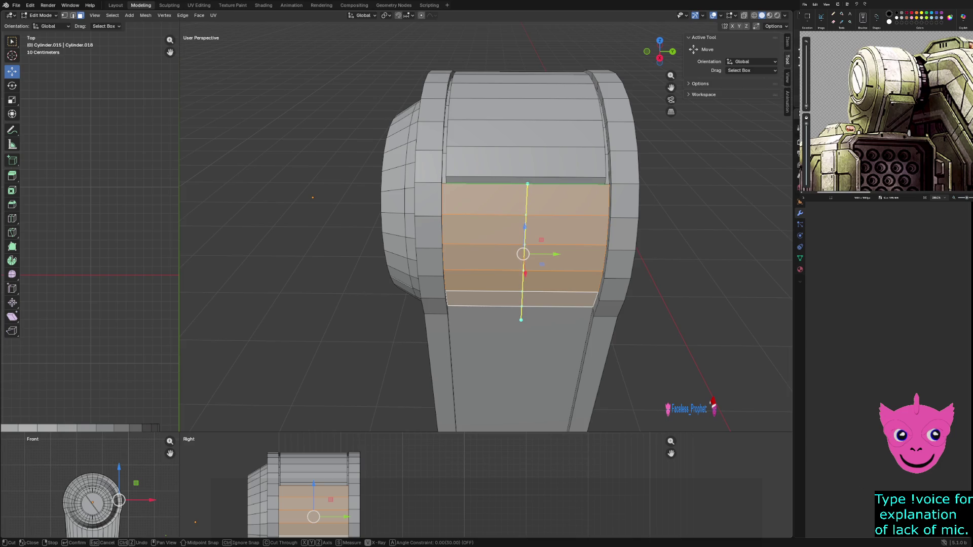
click(523, 183)
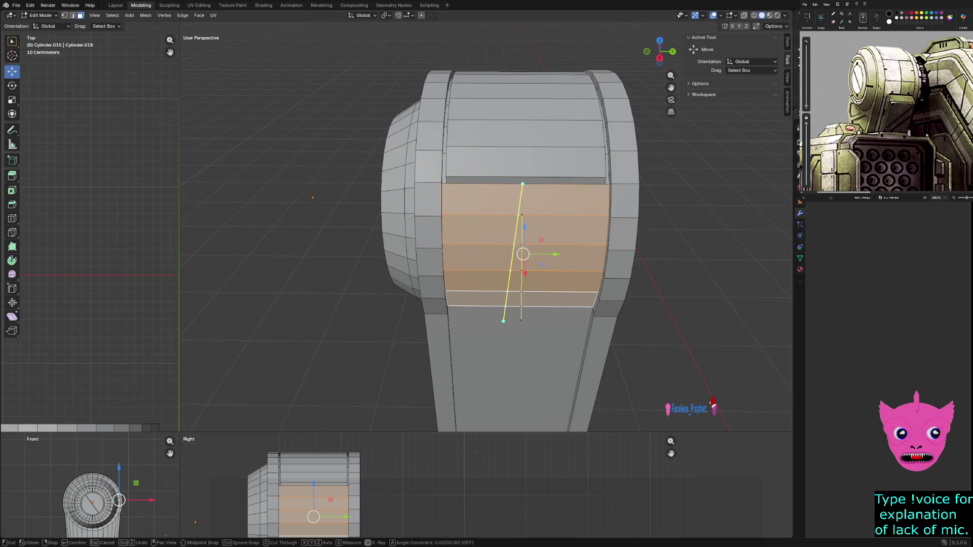
key(Return)
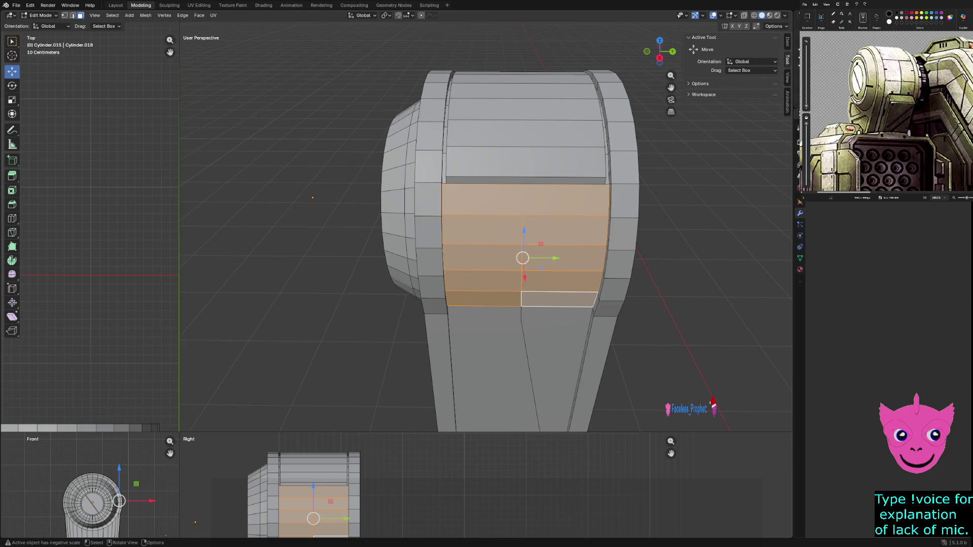
Inspect the new narrow triangular face and the larger panel face beside it
key(alt+a)
middle_drag(487, 253, 426, 253)
scroll(486, 228, down, 2)
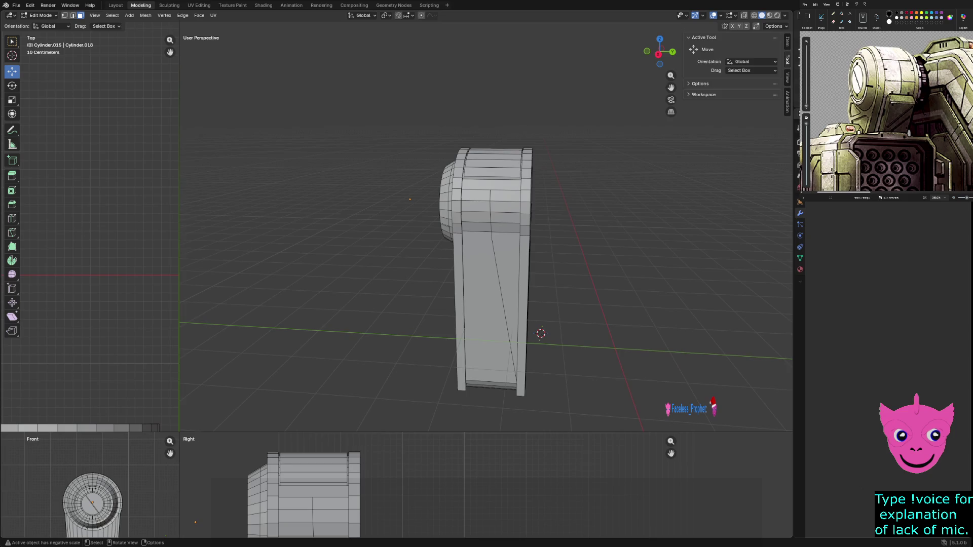
click(509, 284)
click(482, 314)
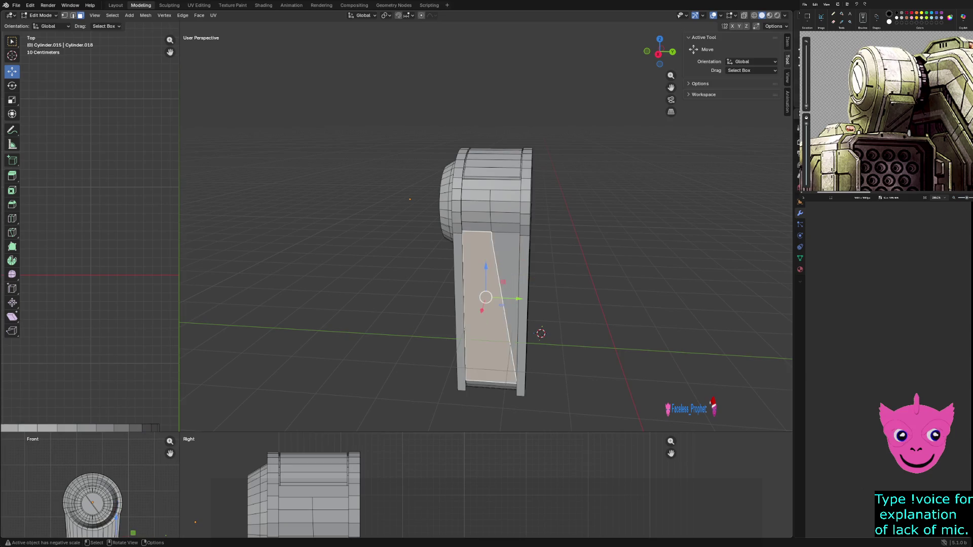
click(504, 284)
scroll(486, 278, up, 1)
middle_drag(509, 286, 538, 281)
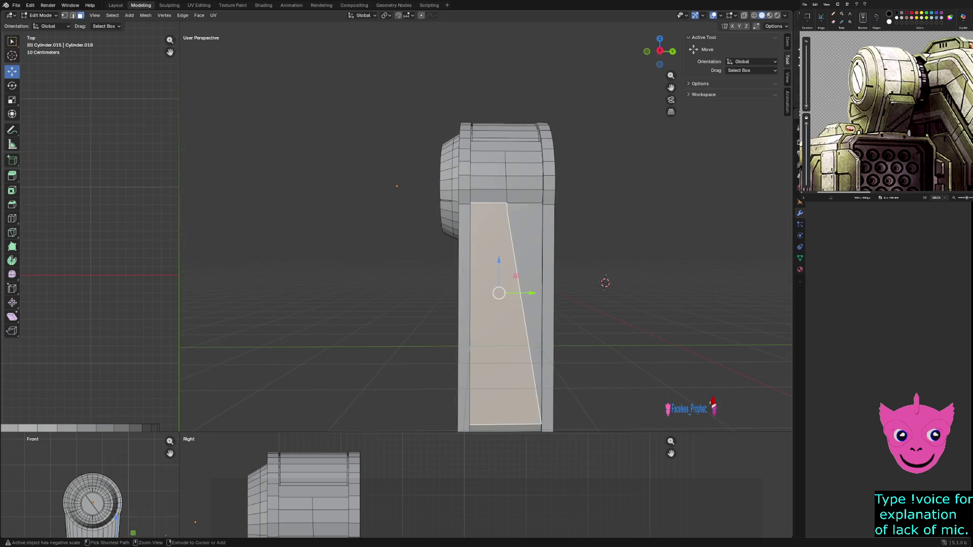
click(507, 165)
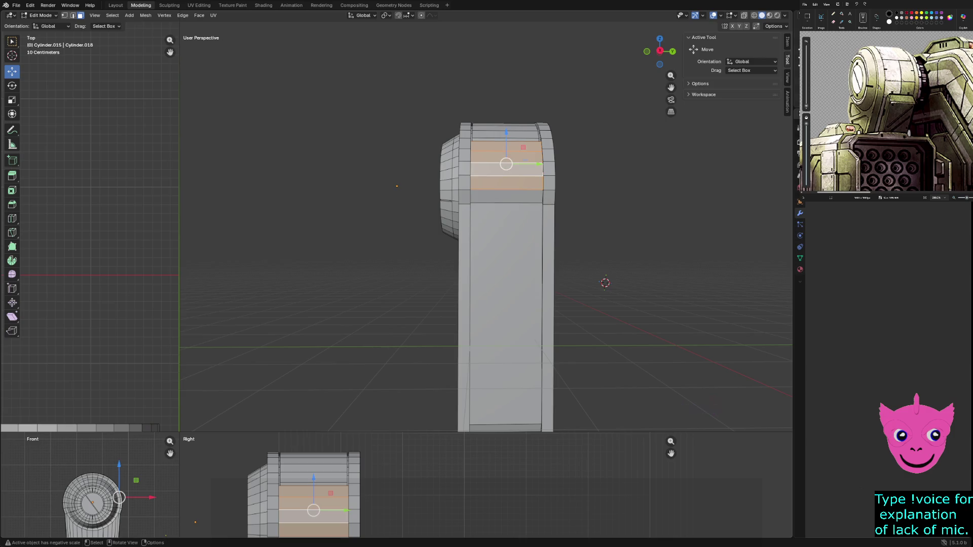
click(505, 304)
scroll(485, 234, down, 1)
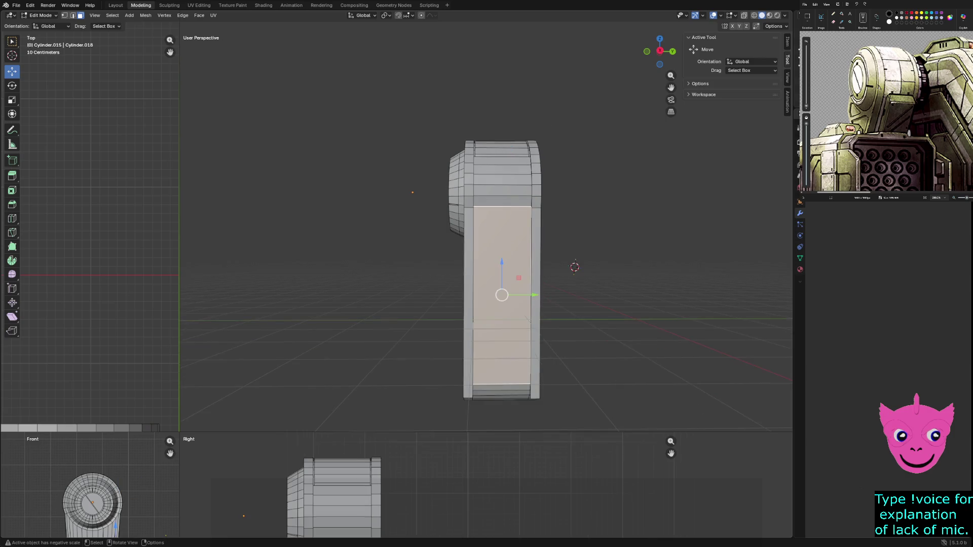
drag(179, 432, 337, 117)
Knife a straight Cut Through line down the full height of the shoulder's side
key(alt+a)
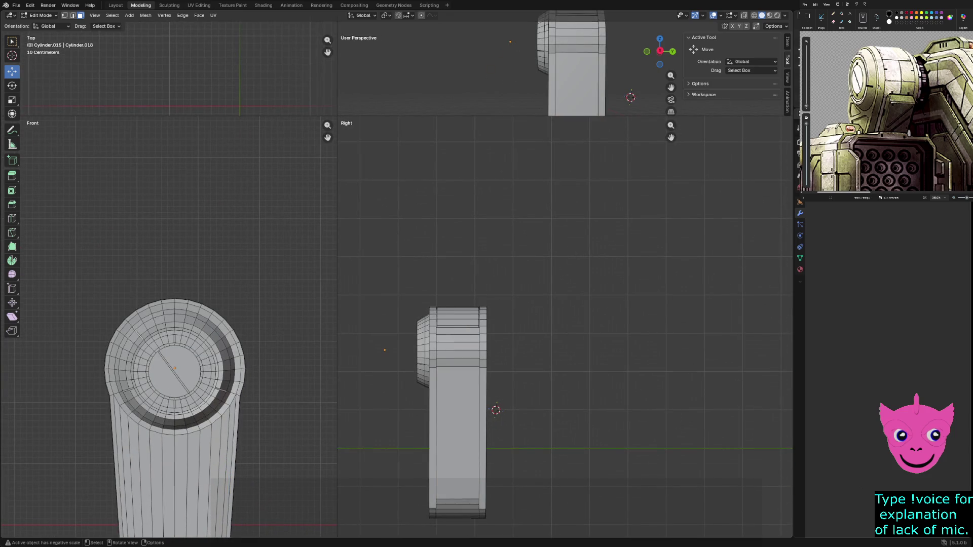
key(k)
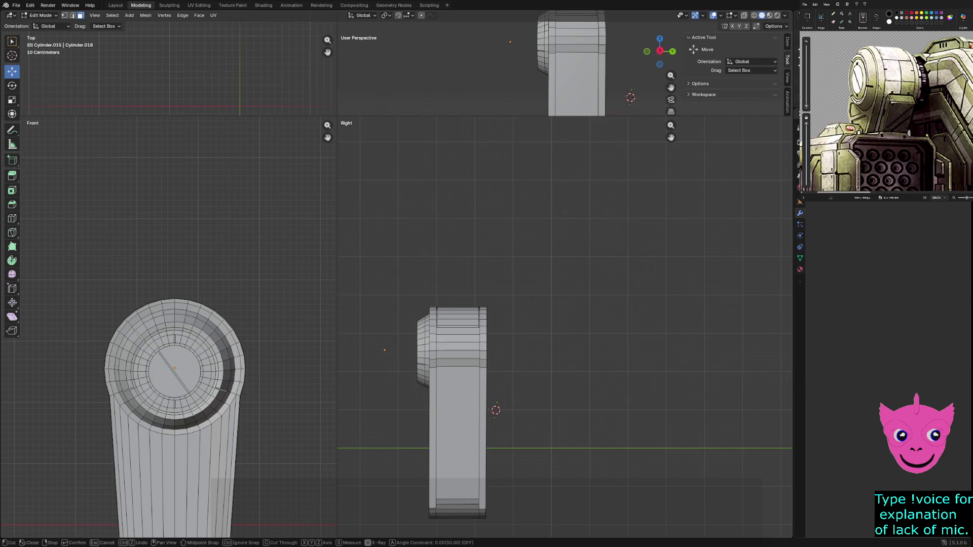
click(458, 296)
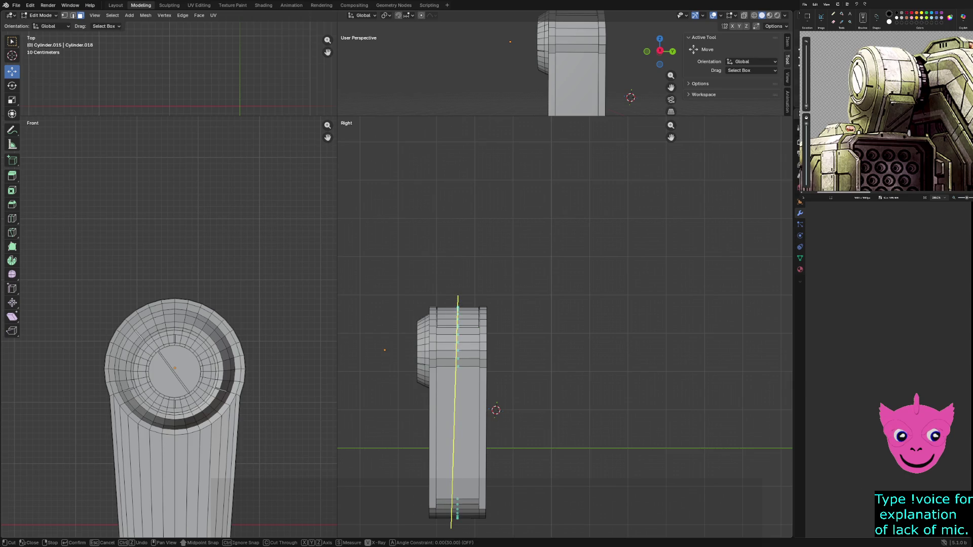
key(c)
key(Return)
key(Return)
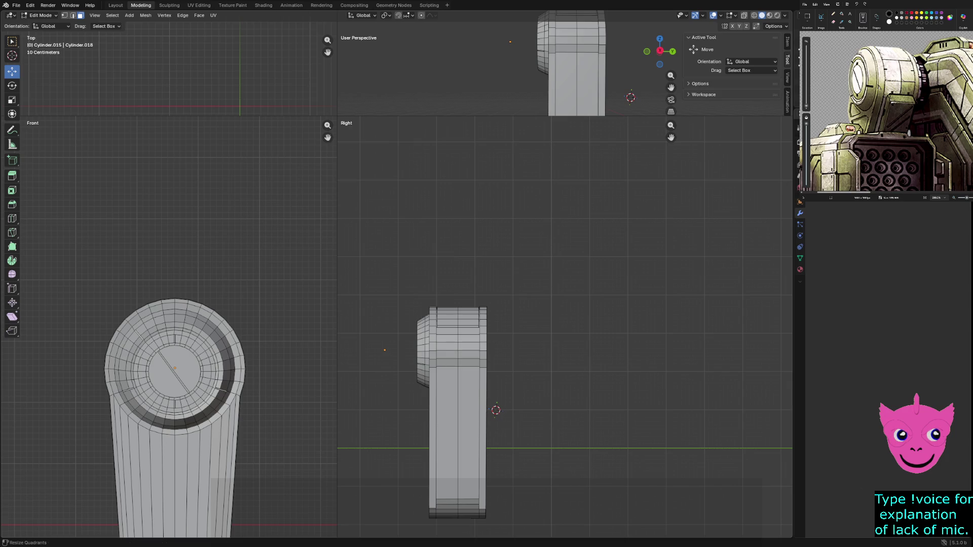
mouse_move(436, 274)
middle_down()
mouse_move(537, 263)
mouse_move(572, 218)
mouse_move(558, 304)
mouse_move(481, 304)
middle_up()
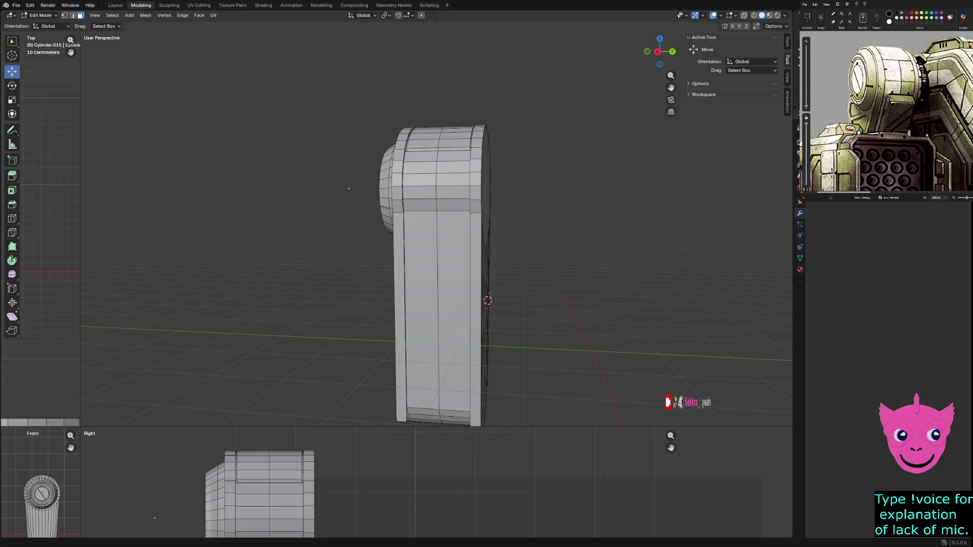
mouse_move(436, 273)
middle_down()
mouse_move(446, 314)
mouse_move(467, 264)
middle_up()
Reveal the hidden mesh geometry, return to Object Mode, and unhide all mech objects
key(z)
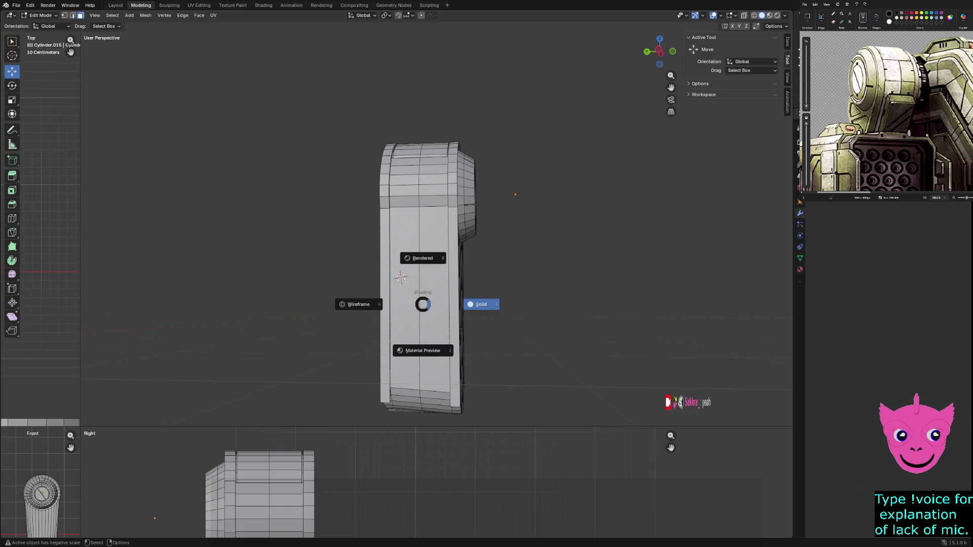
key(shift+h)
key(alt+h)
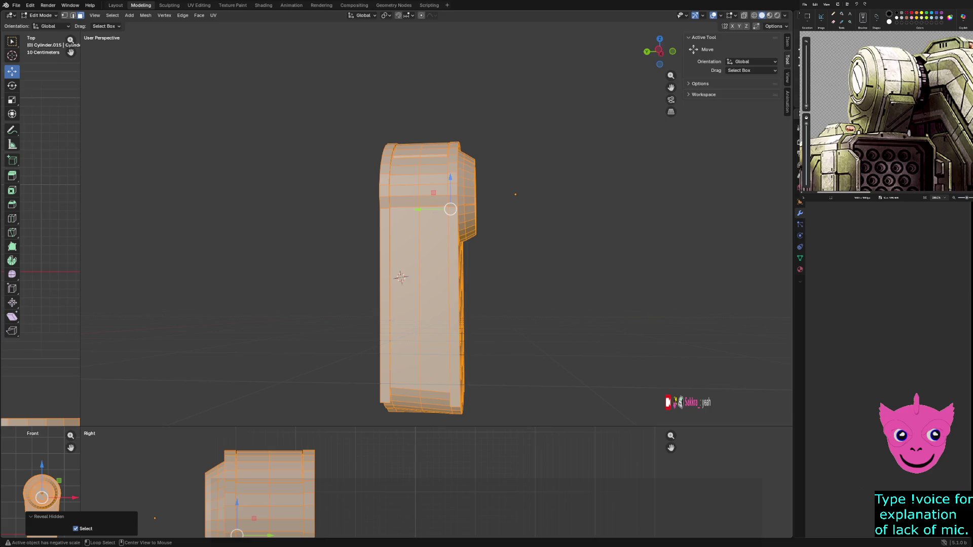
key(Tab)
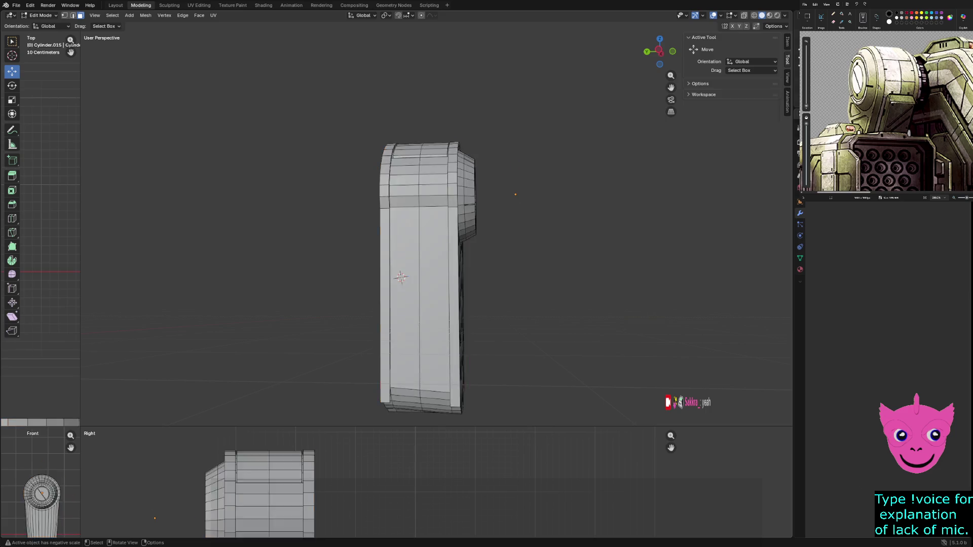
key(alt+h)
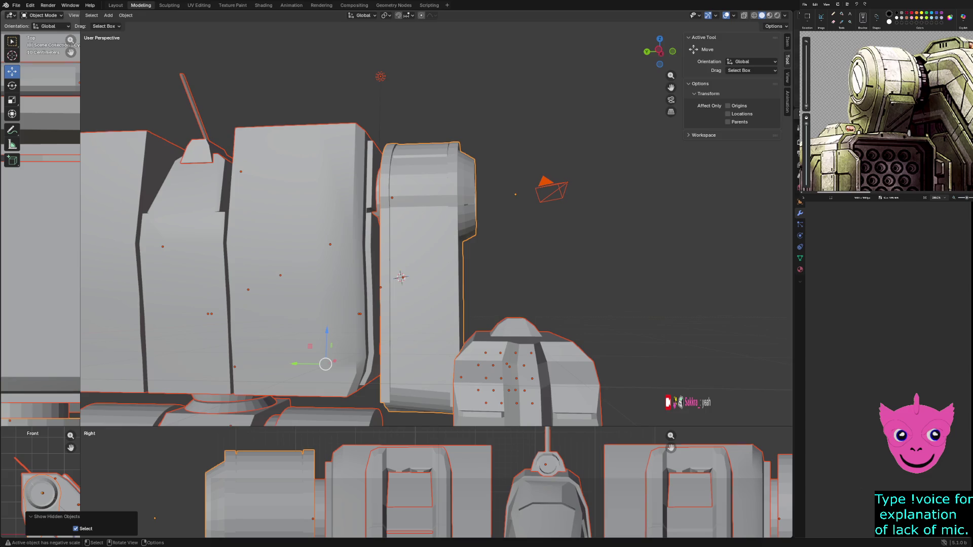
Orbit around the whole assembled mech and select the torso
key(alt+a)
scroll(435, 228, down, 6)
middle_drag(436, 228, 385, 218)
middle_drag(580, 62, 542, 80)
shift+middle_drag(476, 259, 468, 272)
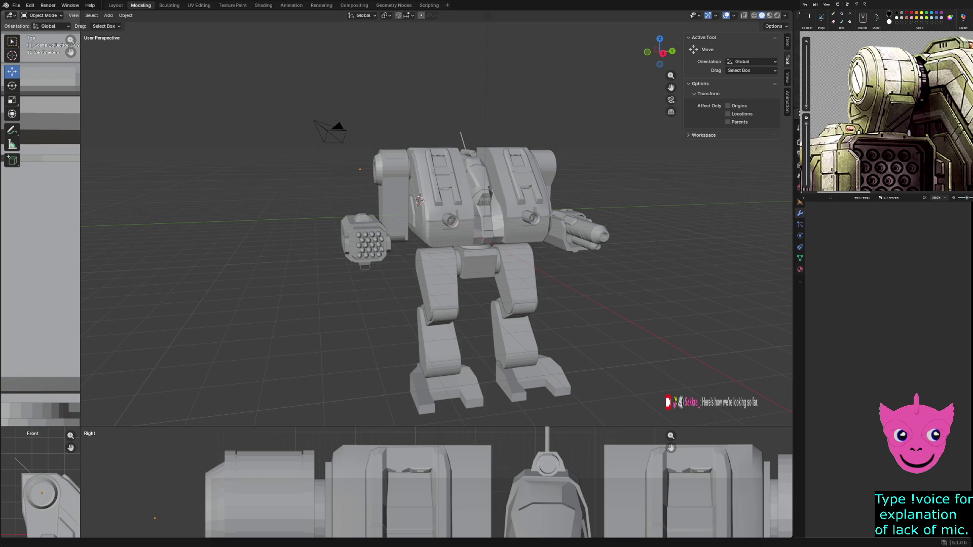
click(463, 193)
mouse_move(464, 192)
middle_down()
mouse_move(446, 195)
mouse_move(487, 194)
mouse_move(428, 201)
mouse_move(372, 183)
mouse_move(443, 194)
mouse_move(388, 188)
mouse_move(439, 174)
mouse_move(213, 94)
mouse_move(374, 180)
mouse_move(384, 144)
middle_up()
key(alt+a)
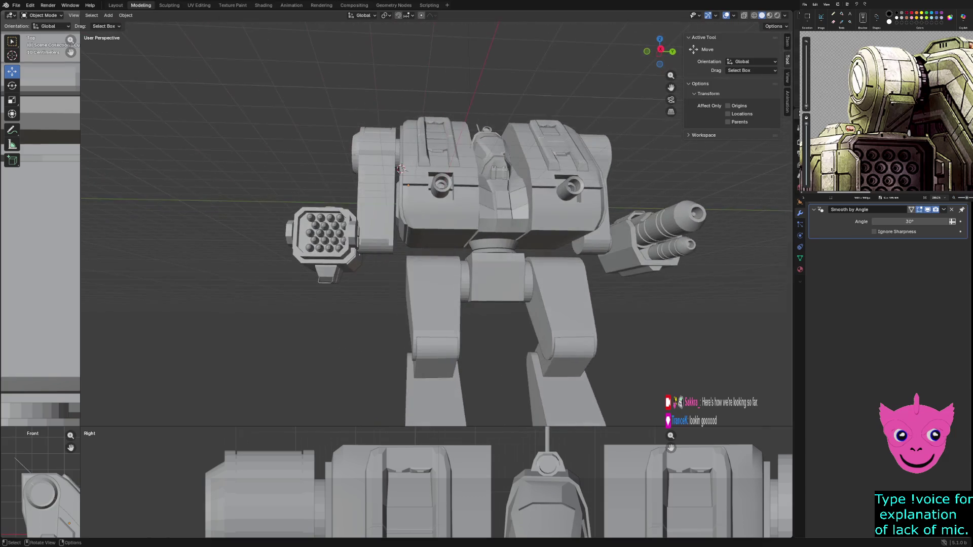
scroll(383, 144, up, 4)
click(261, 238)
mouse_move(261, 239)
middle_down()
mouse_move(304, 228)
mouse_move(426, 280)
middle_up()
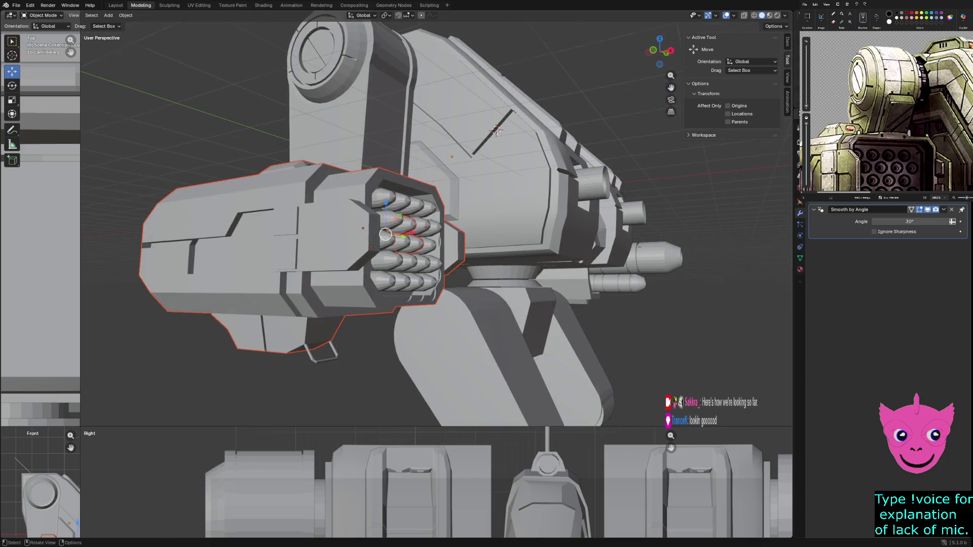
Test-move the rocket pod and a rocket tip along X, undoing both changes
scroll(425, 280, up, 2)
drag(463, 290, 611, 304)
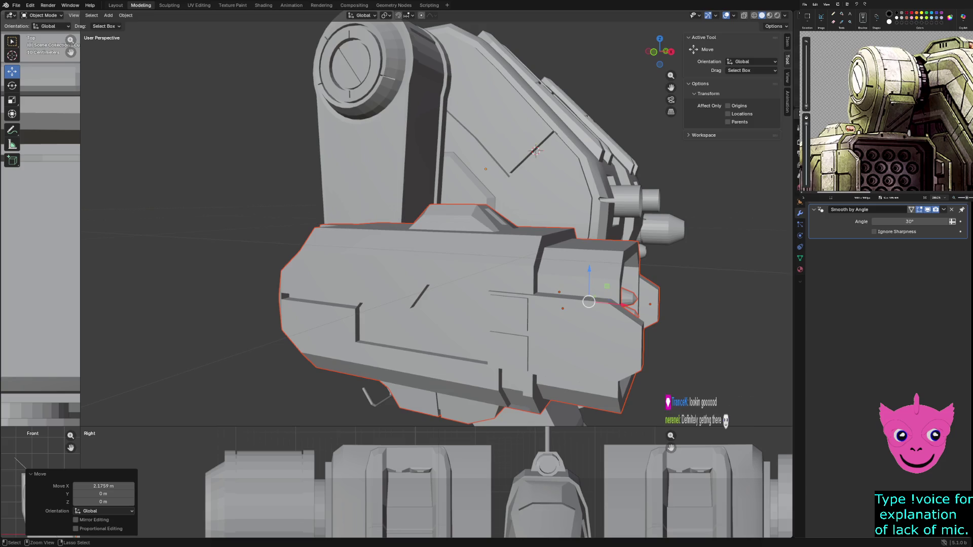
key(ctrl+z)
key(ctrl+z)
key(ctrl+shift+z)
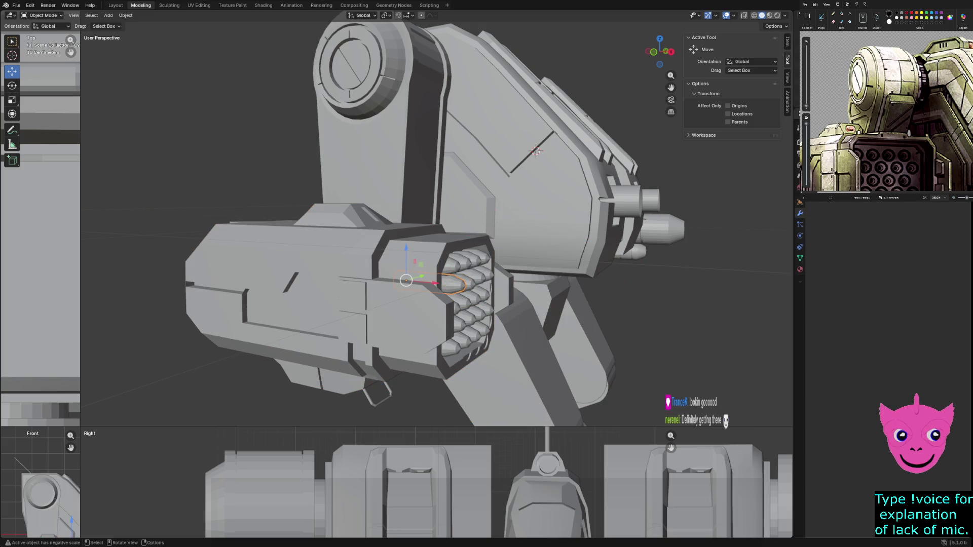
drag(435, 283, 633, 298)
middle_drag(633, 298, 532, 300)
scroll(436, 228, up, 5)
middle_drag(435, 228, 456, 203)
key(ctrl+z)
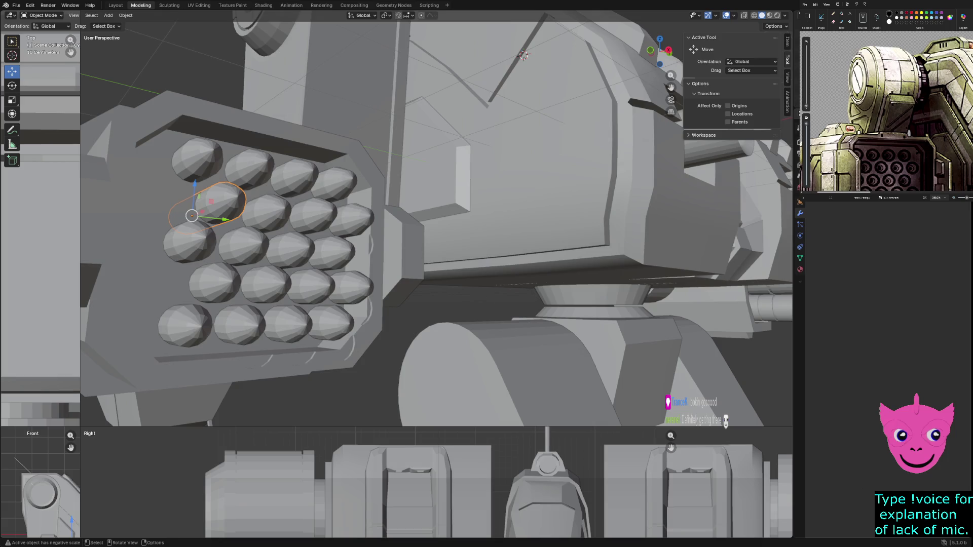
key(ctrl+z)
key(ctrl+z)
key(ctrl+z)
key(ctrl+z)
key(ctrl+z)
Try a Y-axis move on the lower-left rocket, then cancel and undo it
key(alt)
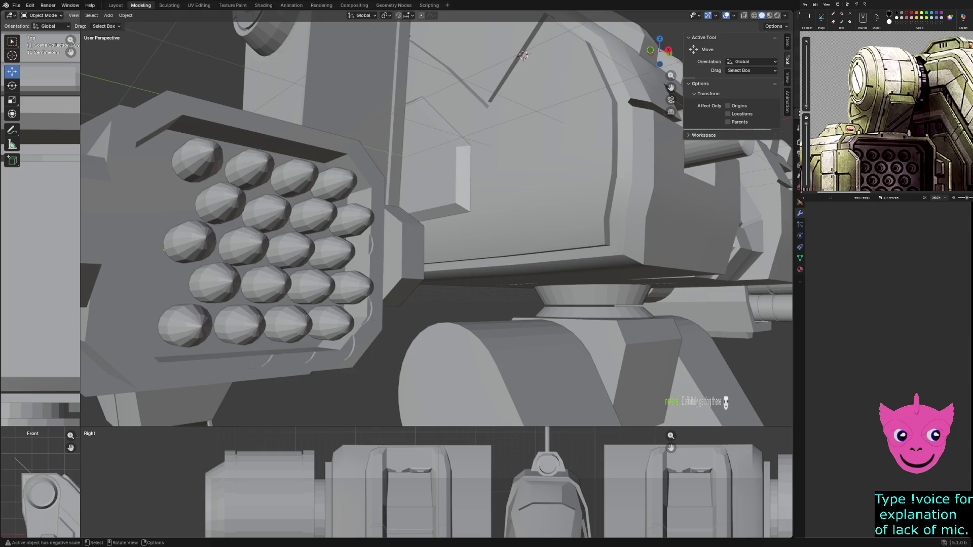
click(185, 242)
key(g)
key(y)
key(Return)
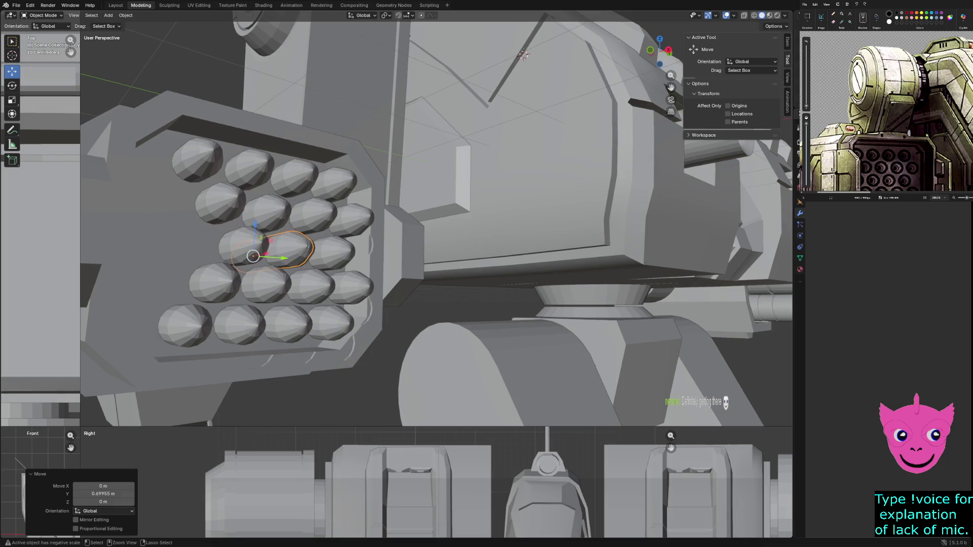
key(ctrl+z)
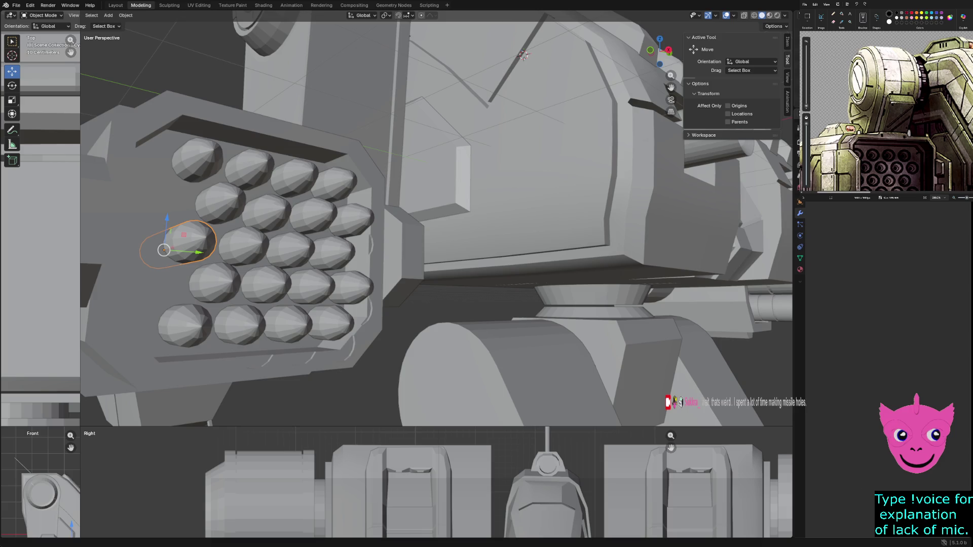
Reposition missiles in the rack, moving the overlapping duplicate into the empty slot
drag(163, 250, 300, 259)
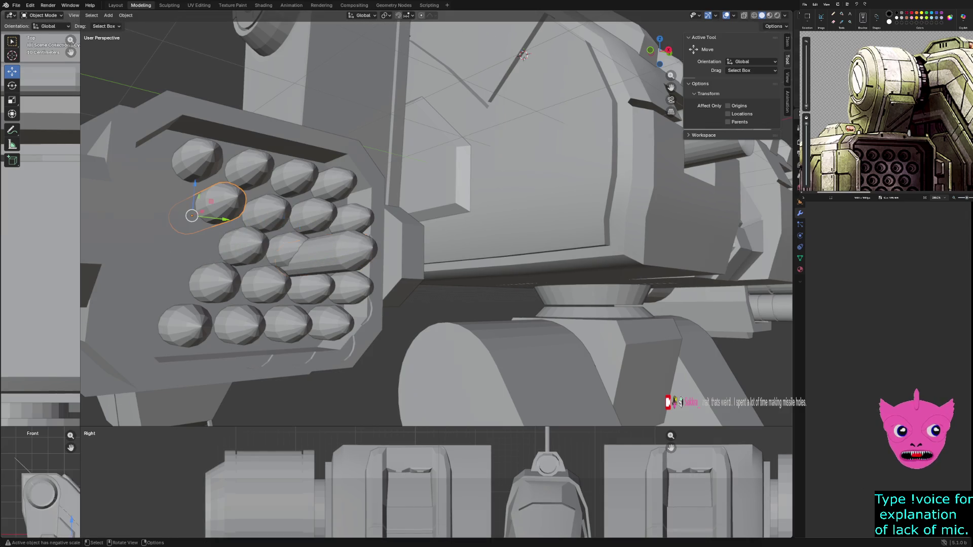
shift+click(220, 203)
click(220, 203)
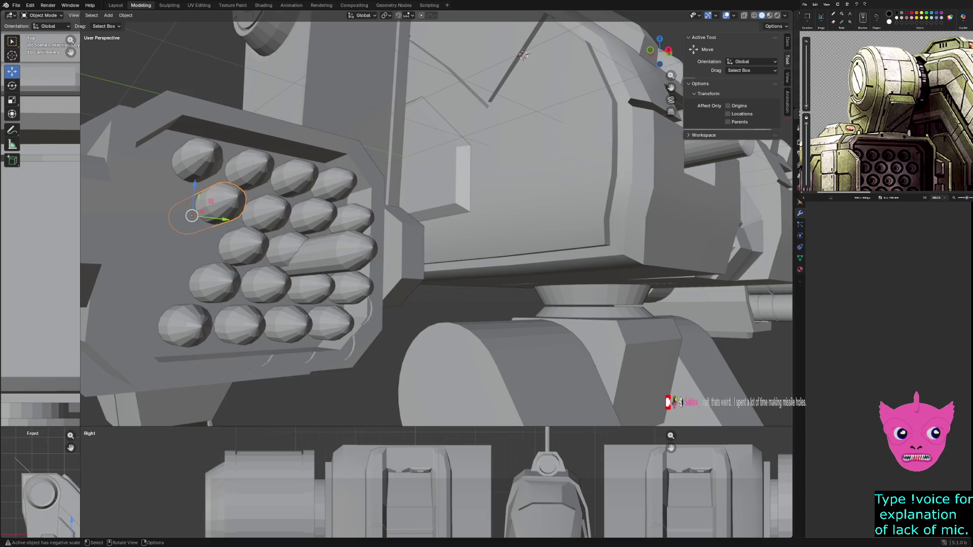
drag(219, 203, 344, 340)
key(ctrl+z)
key(ctrl+z)
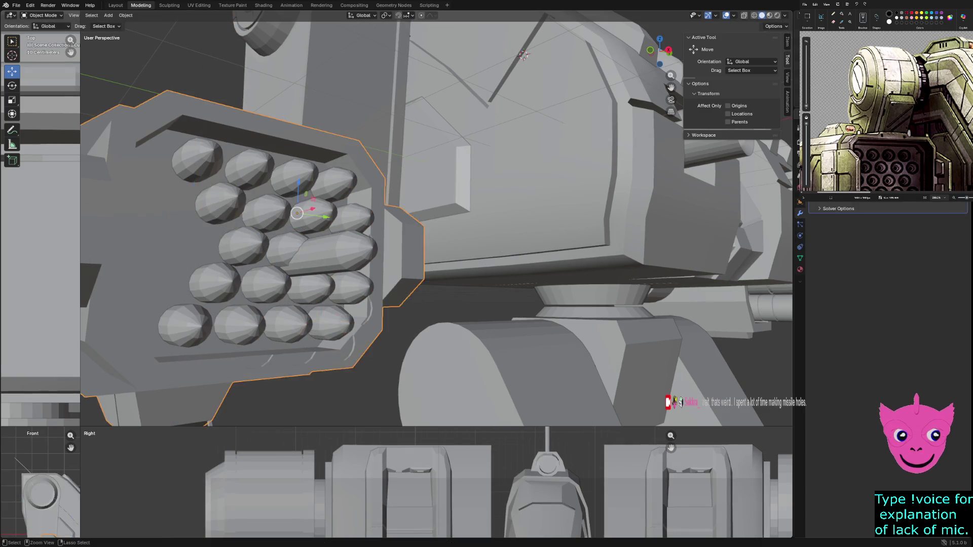
key(ctrl+z)
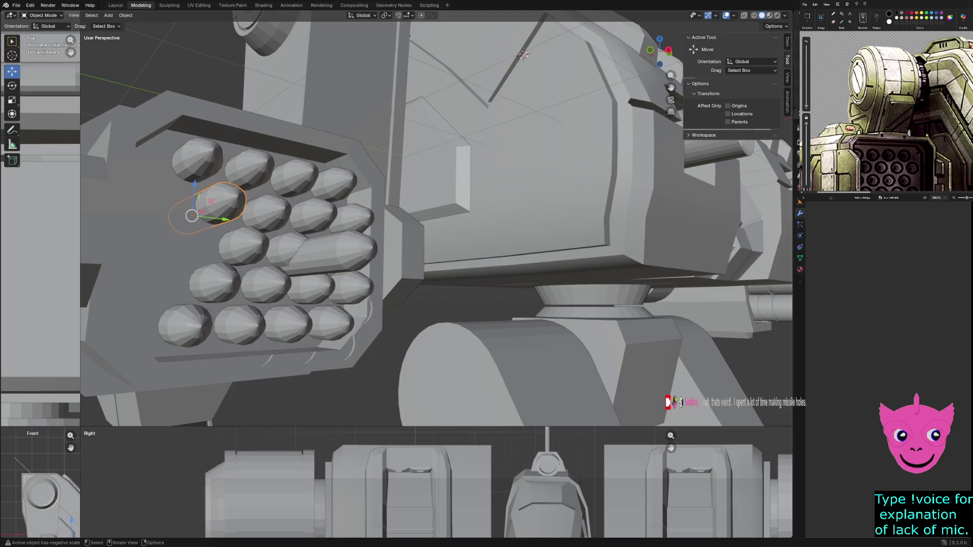
scroll(436, 223, down, 5)
click(298, 256)
drag(299, 256, 239, 254)
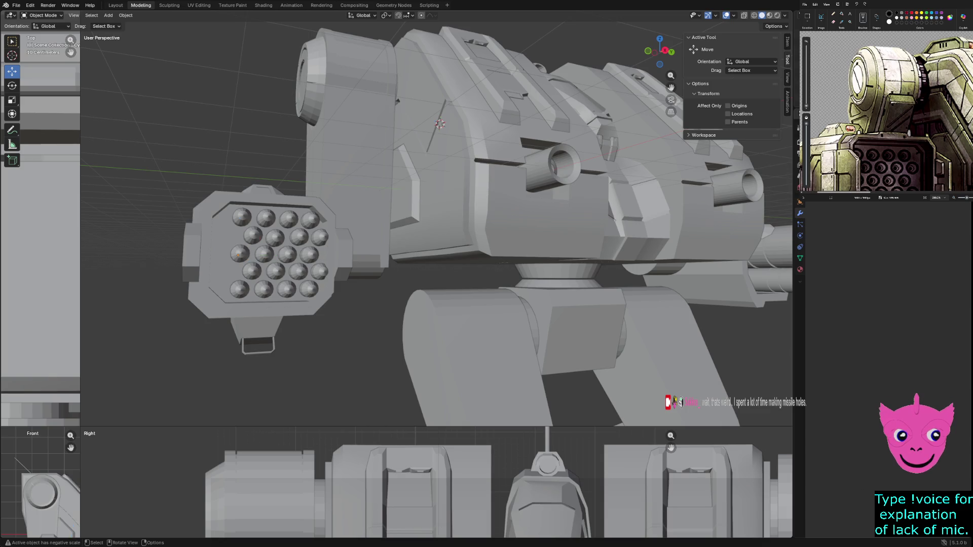
Select the missile pod, then a single missile inside it
middle_drag(435, 223, 460, 223)
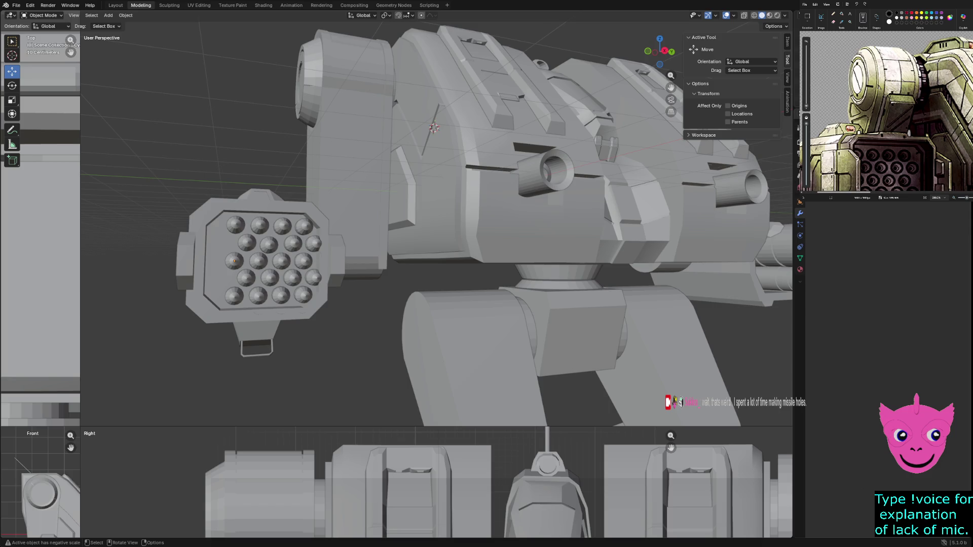
click(254, 264)
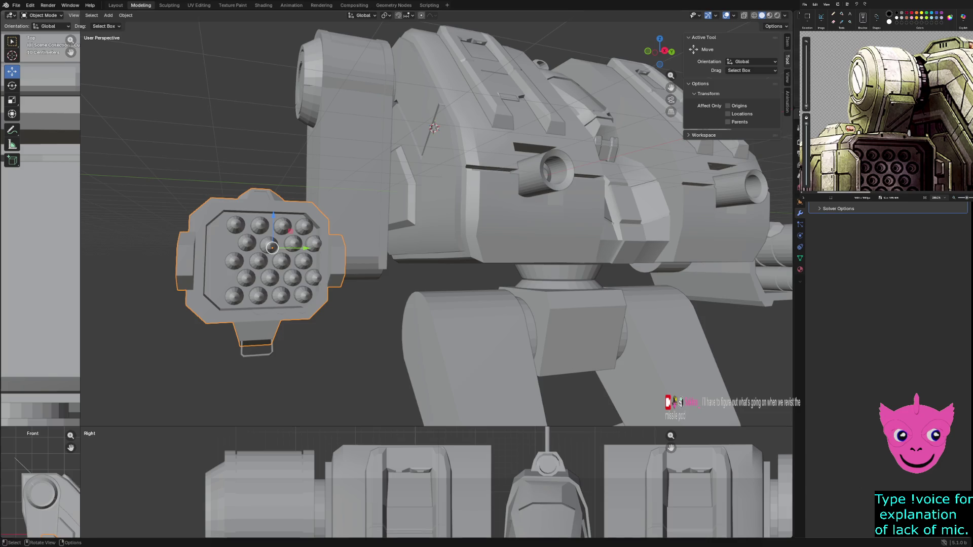
click(280, 260)
click(280, 260)
click(280, 260)
Orbit to a more frontal view and select the shoulder cylinder part
mouse_move(280, 260)
middle_down()
mouse_move(364, 262)
mouse_move(314, 262)
middle_up()
scroll(334, 263, down, 5)
scroll(365, 262, up, 3)
mouse_move(446, 184)
middle_down()
mouse_move(414, 191)
mouse_move(373, 256)
mouse_move(499, 248)
mouse_move(547, 395)
middle_up()
scroll(499, 249, up, 4)
click(396, 243)
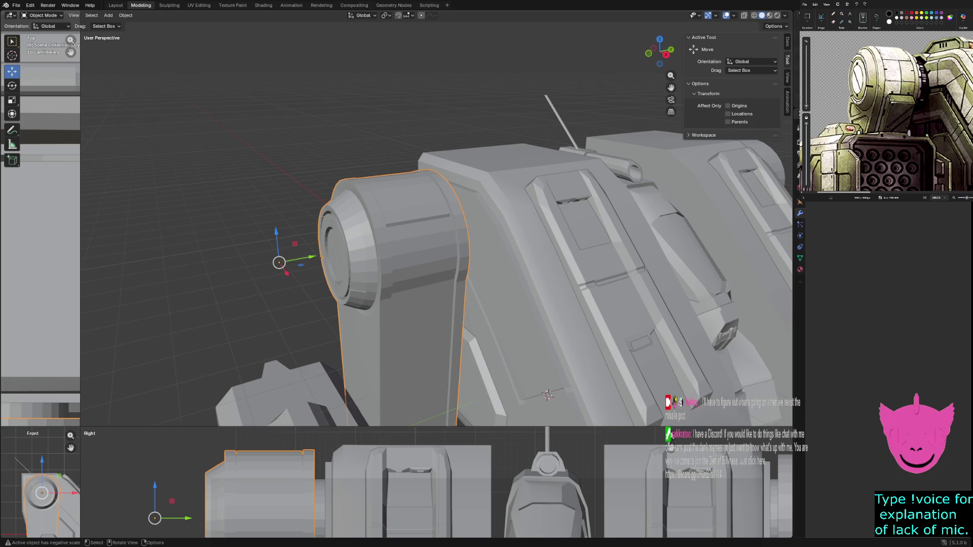
Hide every object except the shoulder cylinder, preview it in wireframe, then enter Edit Mode
key(shift+h)
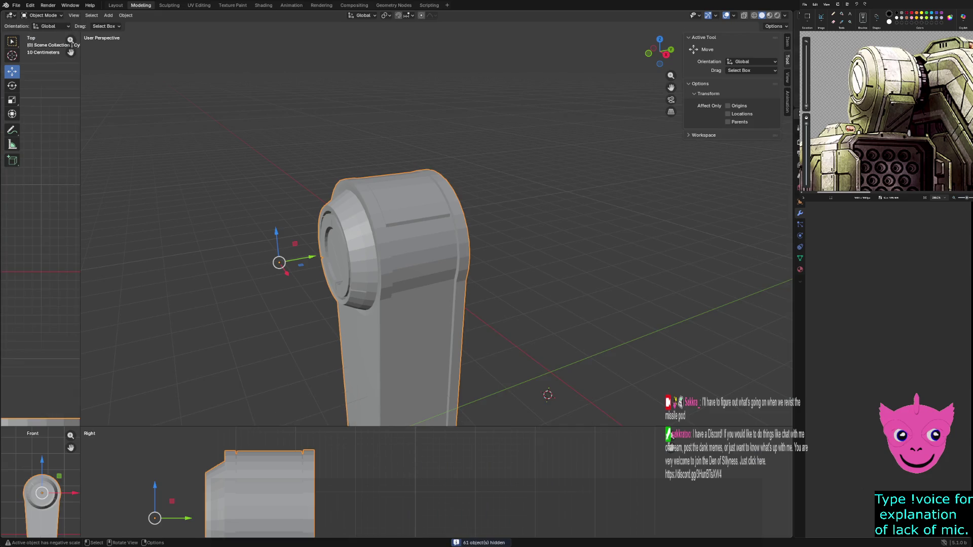
scroll(493, 203, up, 3)
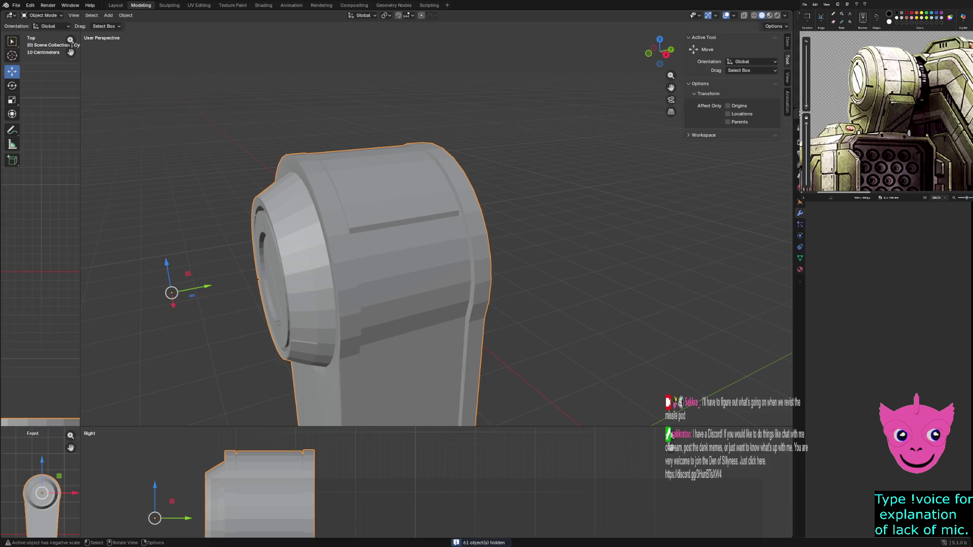
key(z)
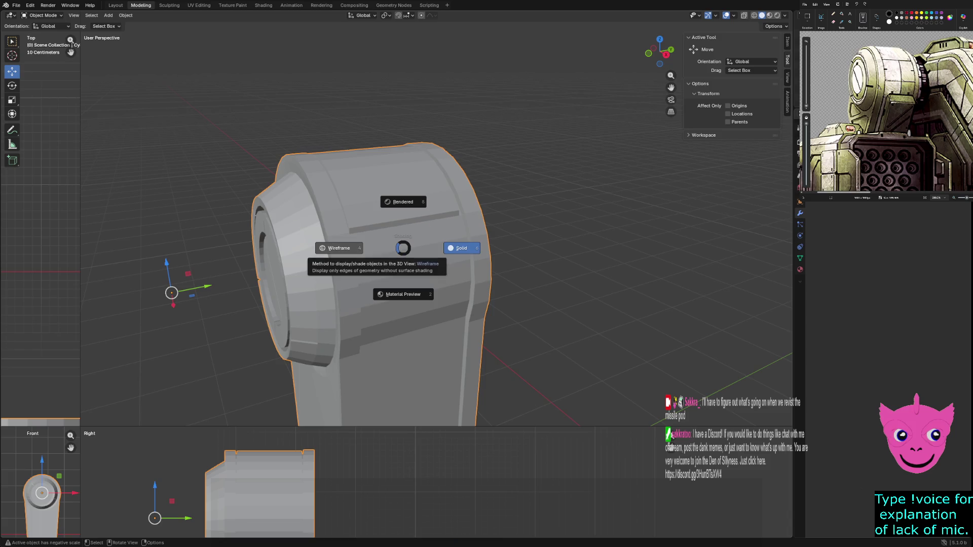
click(339, 248)
key(z)
click(458, 278)
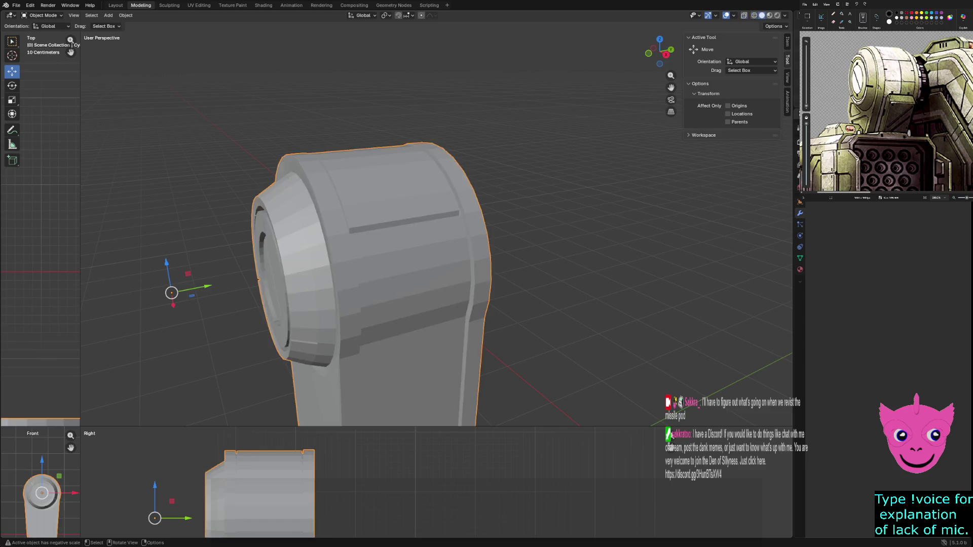
key(Tab)
Select the groove's bottom edges on the cylinder and briefly move them
click(385, 263)
click(437, 232)
scroll(437, 231, up, 1)
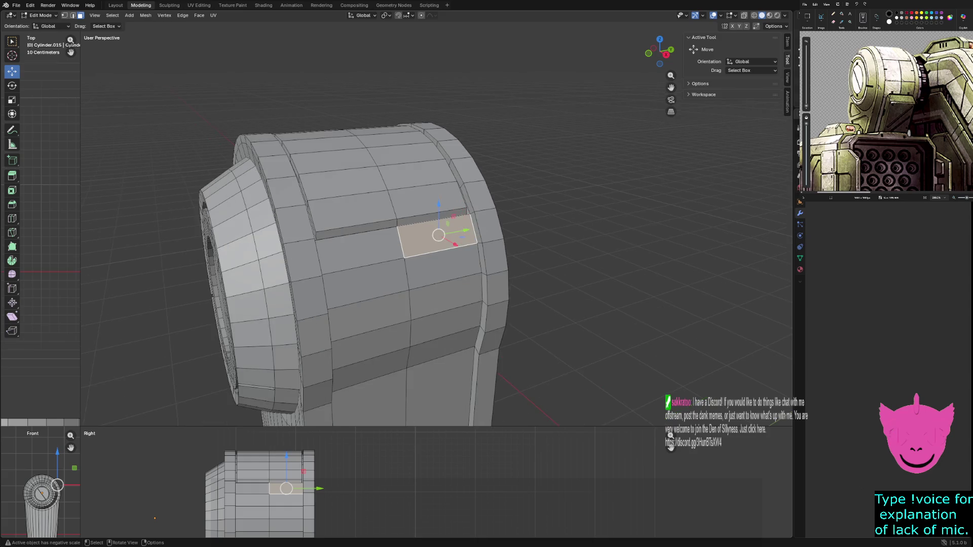
middle_drag(437, 232, 400, 234)
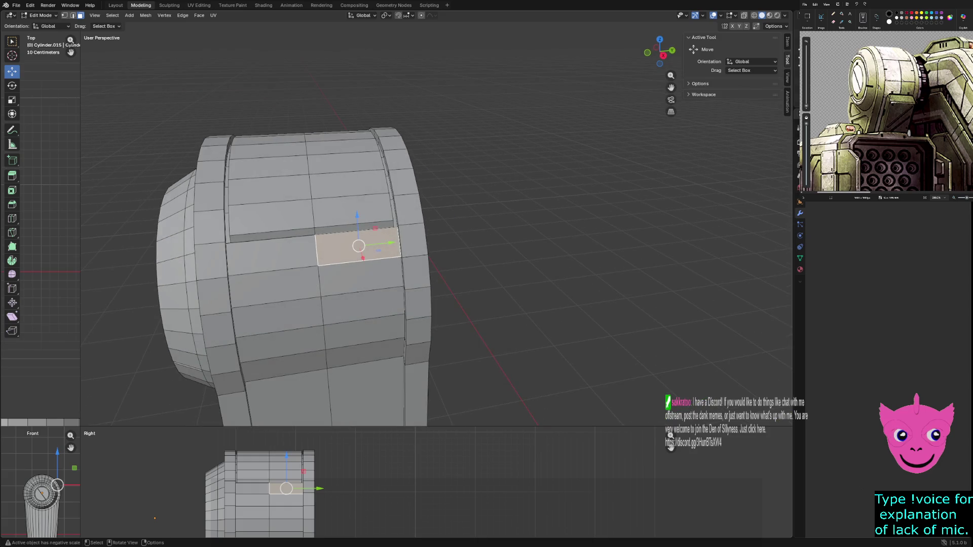
click(229, 237)
middle_drag(228, 237, 192, 238)
click(205, 243)
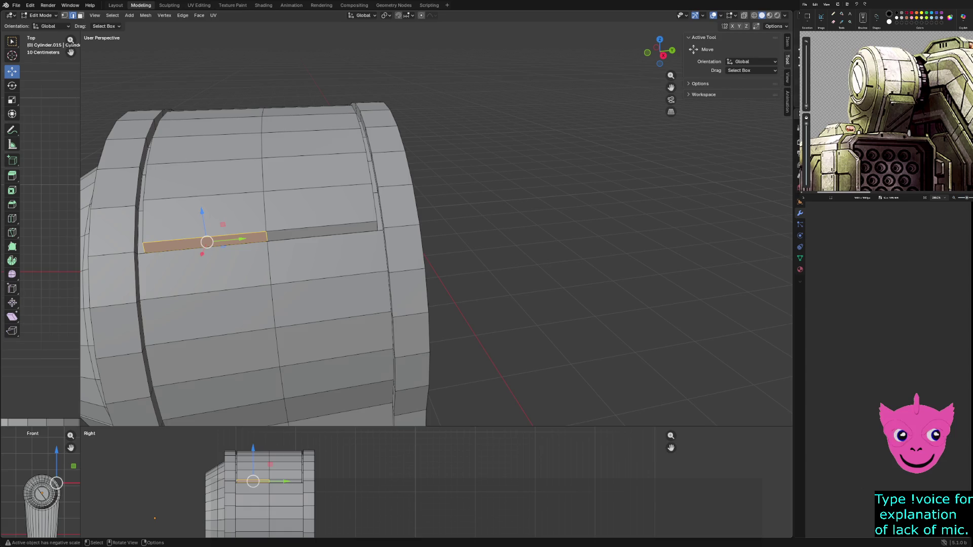
click(203, 247)
shift+click(325, 236)
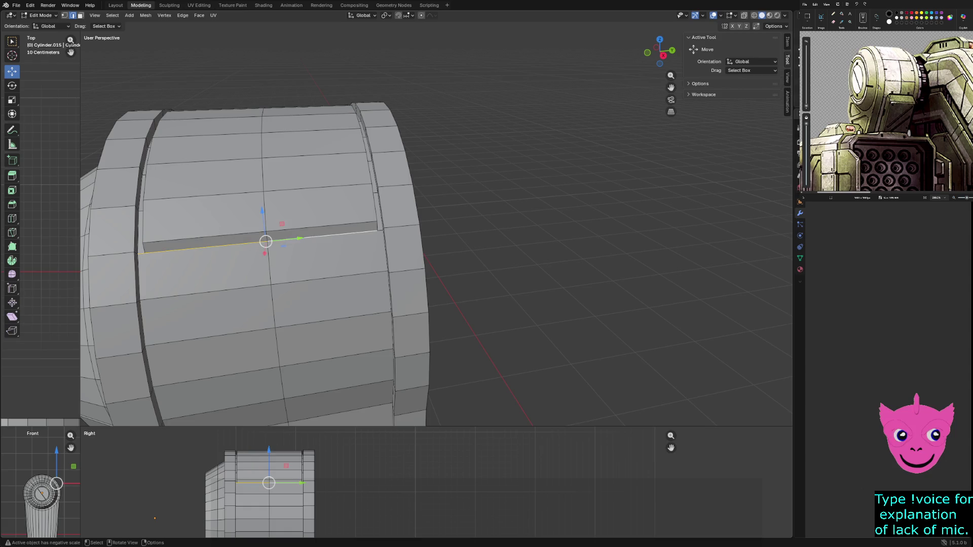
key(g)
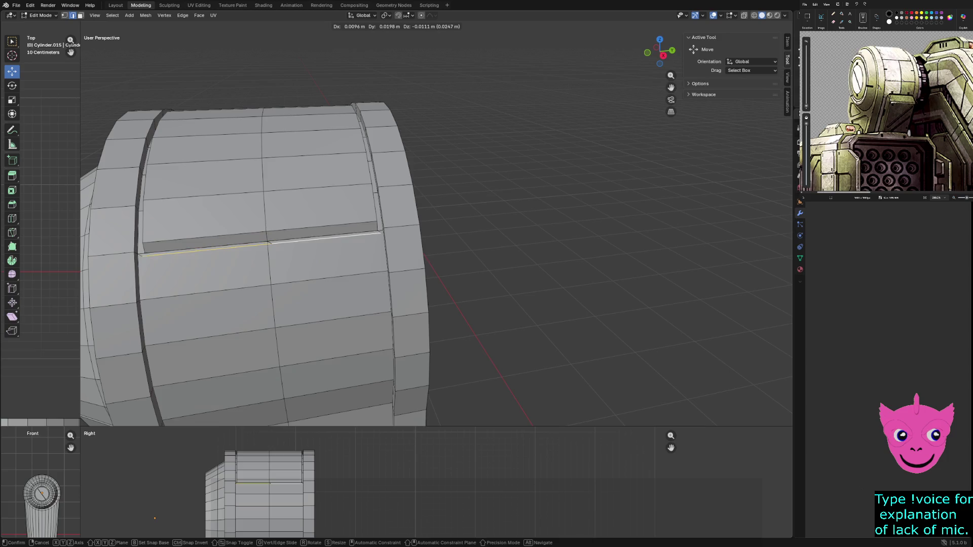
key(Return)
Undo the move and bevel the groove's lower edge with a small width
key(ctrl+z)
key(ctrl+b)
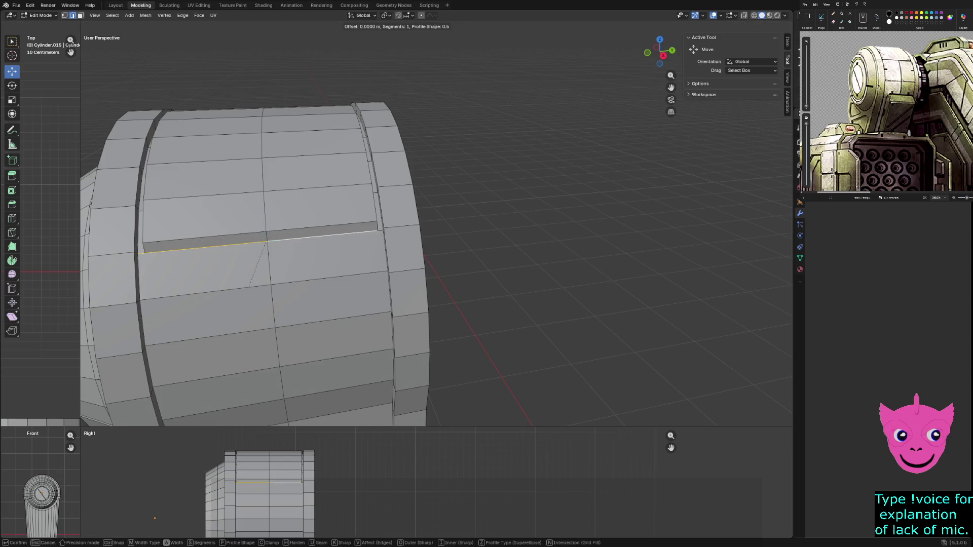
click(248, 286)
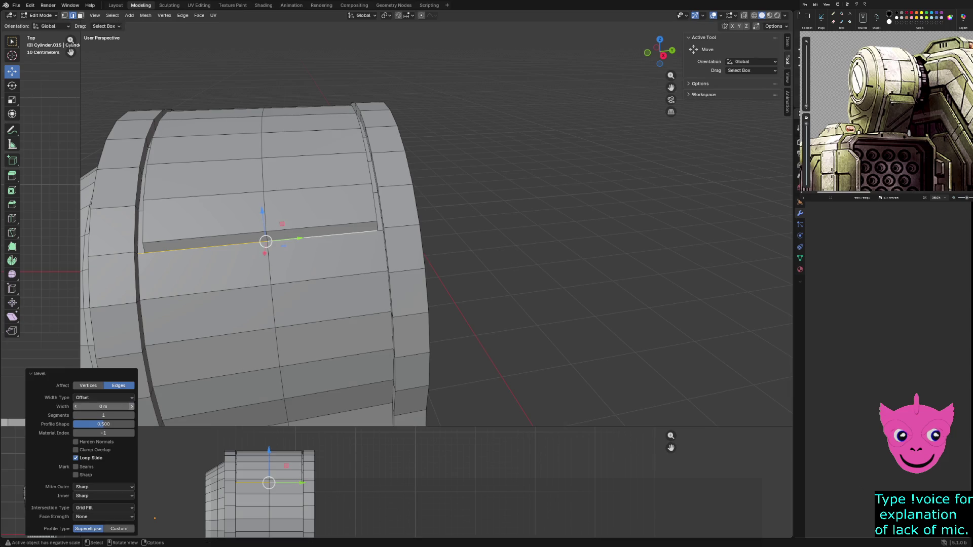
click(132, 406)
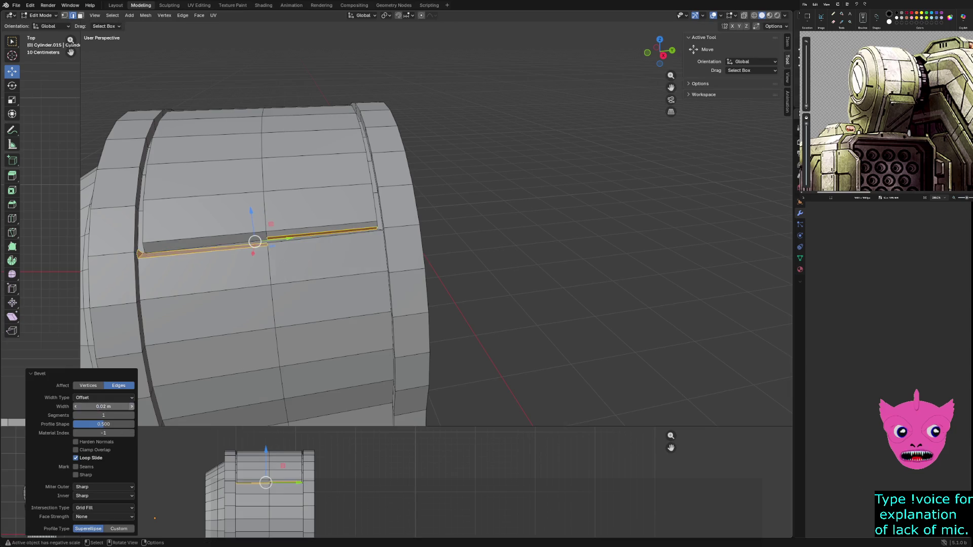
Select the slot's long lower bevel edges and its short right-end edge
click(273, 306)
mouse_move(272, 306)
middle_down()
mouse_move(231, 294)
mouse_move(208, 302)
middle_up()
click(274, 285)
click(448, 245)
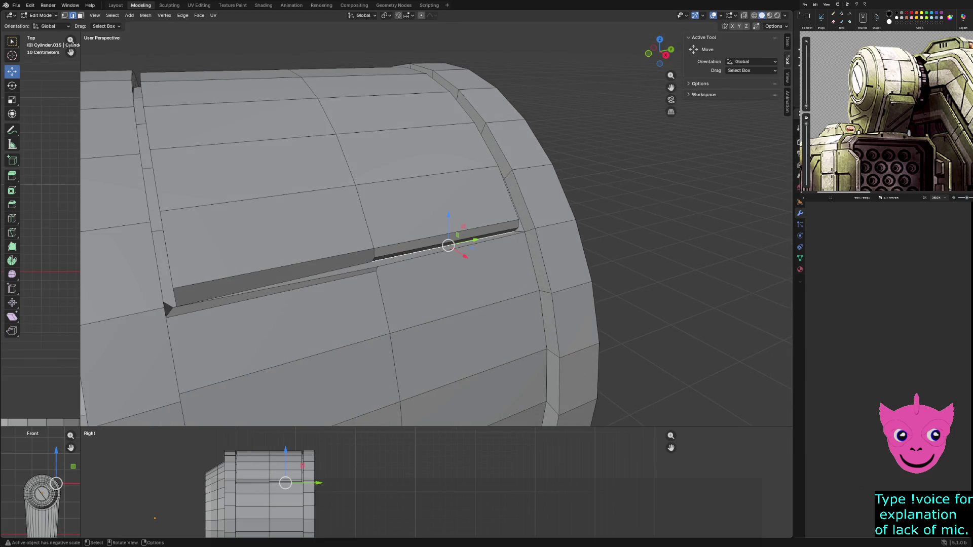
middle_drag(448, 246, 477, 247)
click(466, 303)
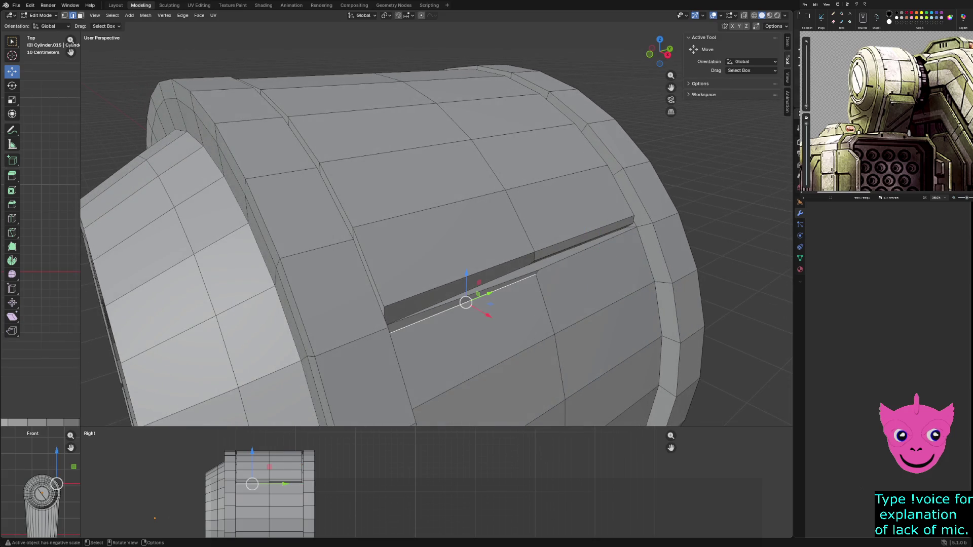
scroll(466, 302, up, 4)
mouse_move(466, 303)
middle_down()
mouse_move(510, 302)
mouse_move(426, 341)
middle_up()
scroll(489, 304, down, 4)
Switch the viewport to wireframe shading and inspect the cylinder
key(z)
click(365, 341)
middle_drag(365, 341, 408, 348)
scroll(426, 202, down, 2)
scroll(436, 228, up, 2)
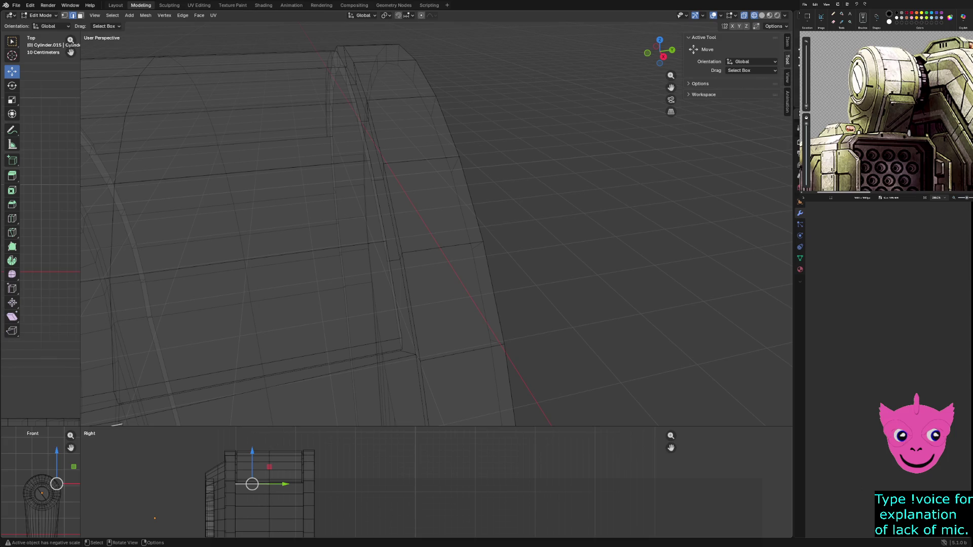
Restore the groove edge selection and return the viewport to solid shading
scroll(436, 228, down, 4)
click(370, 280)
key(ctrl+z)
key(ctrl+z)
key(ctrl+shift+z)
key(ctrl+shift+z)
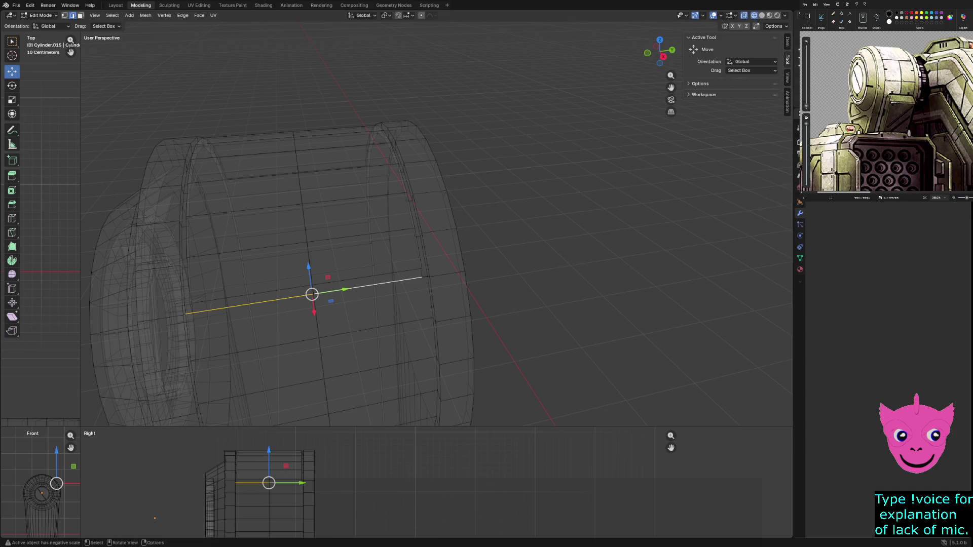
key(ctrl+Tab)
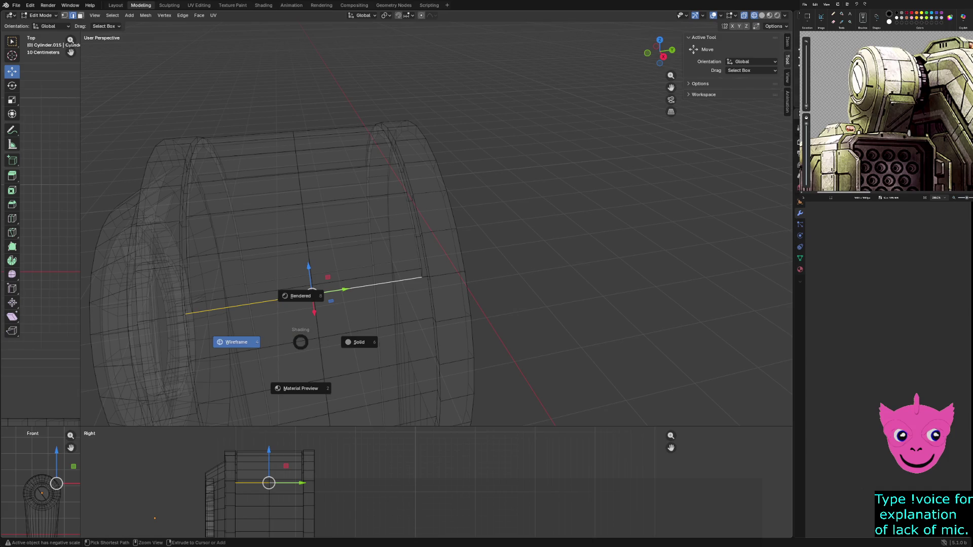
key(Escape)
click(254, 349)
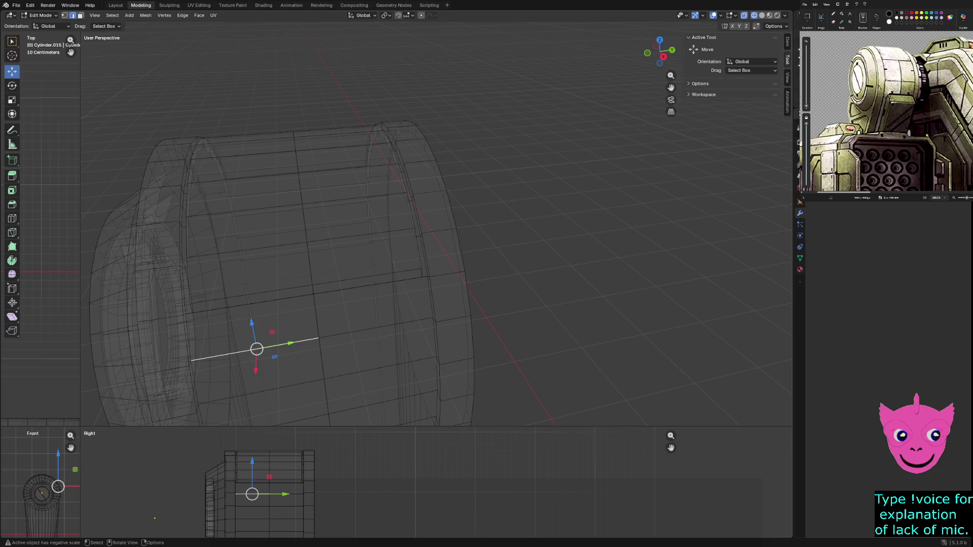
key(shift+z)
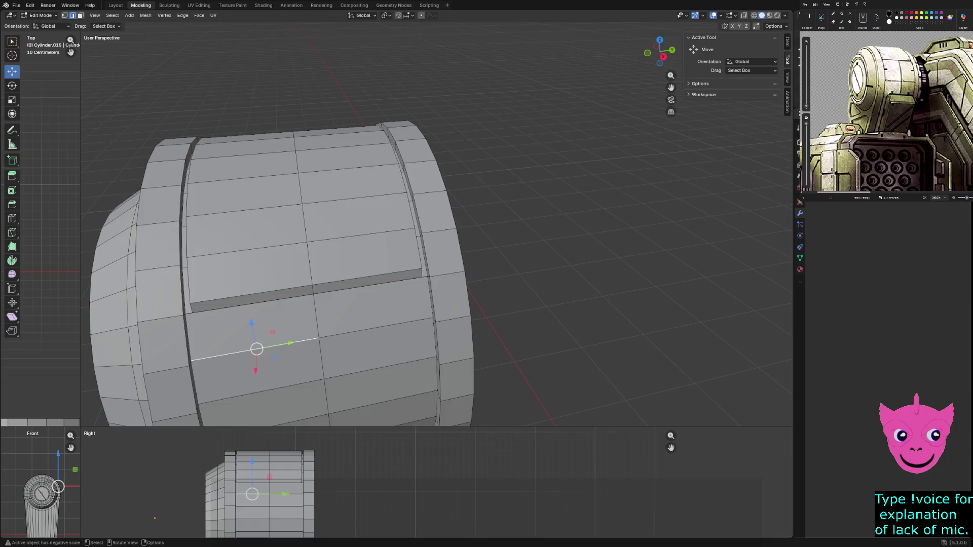
Select the groove's lower edge loop and cancel a vertical Z move
click(252, 303)
ctrl+click(367, 285)
ctrl+click(365, 285)
ctrl+click(243, 295)
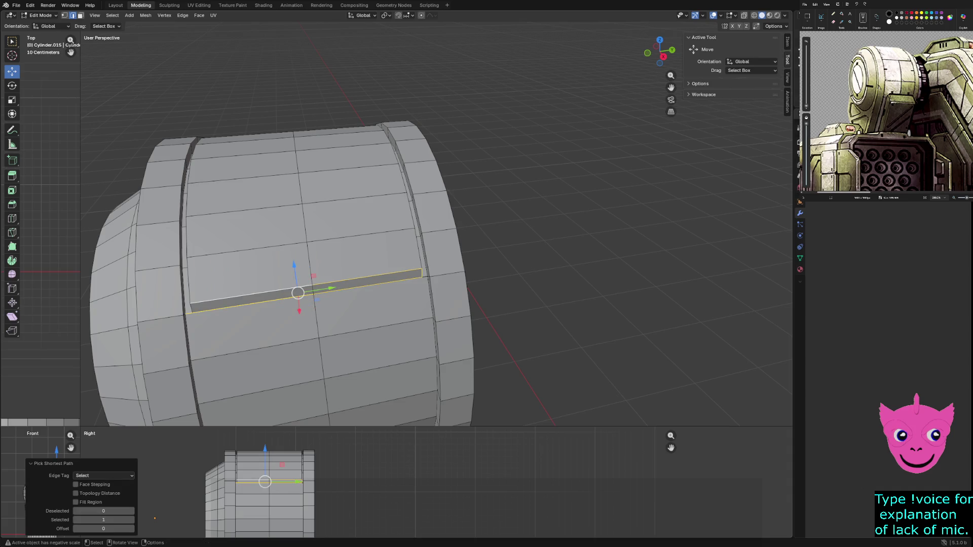
key(g)
key(z)
key(Escape)
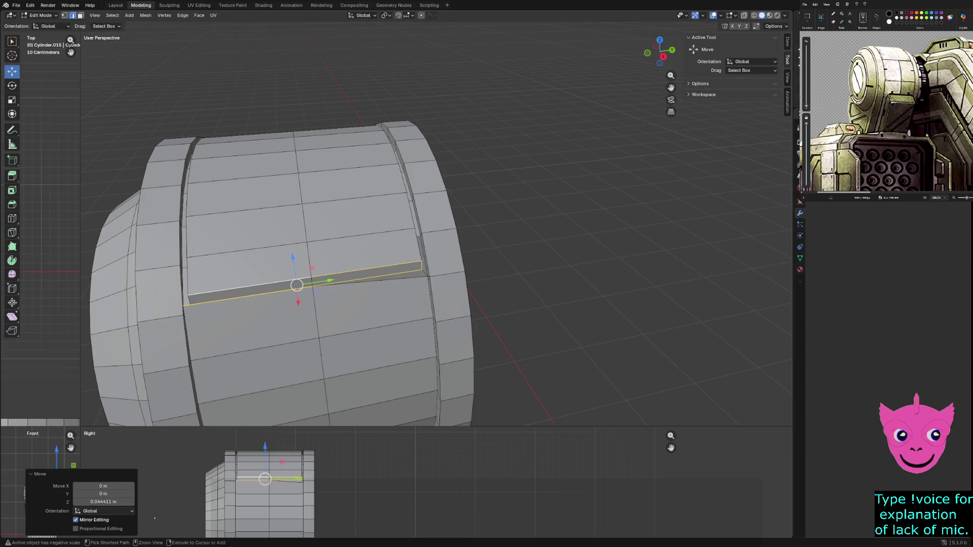
Select the edges at the groove's lower-left corner and left end
scroll(435, 228, up, 2)
scroll(436, 228, down, 2)
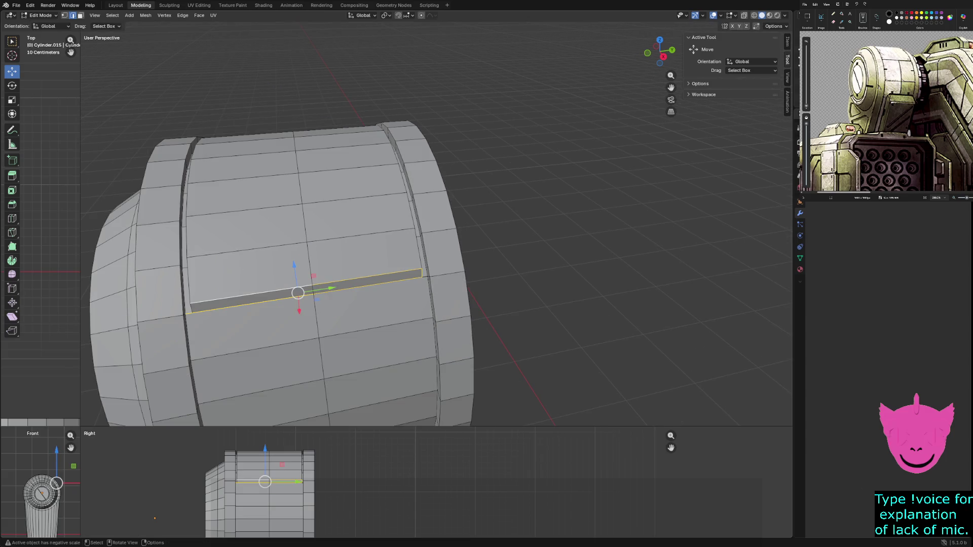
click(274, 300)
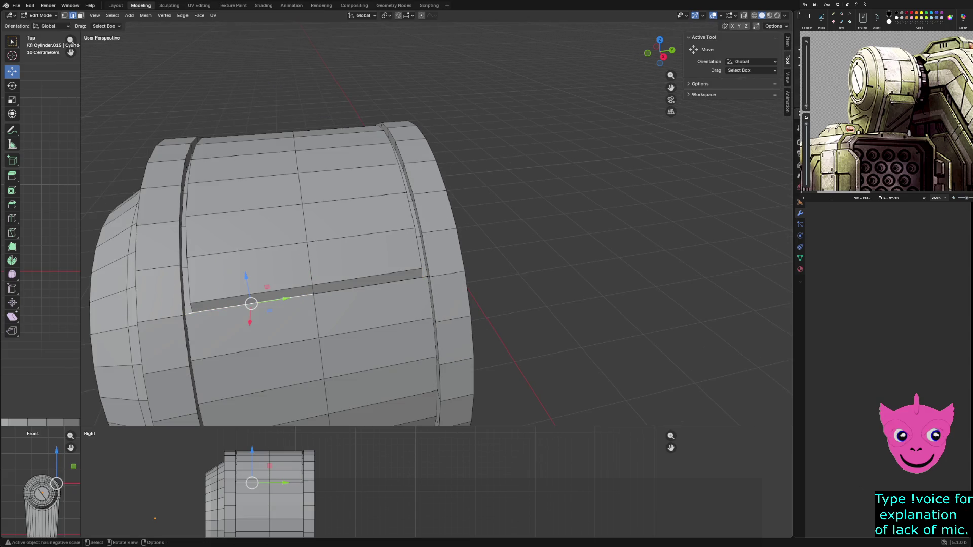
middle_drag(274, 300, 243, 299)
click(135, 307)
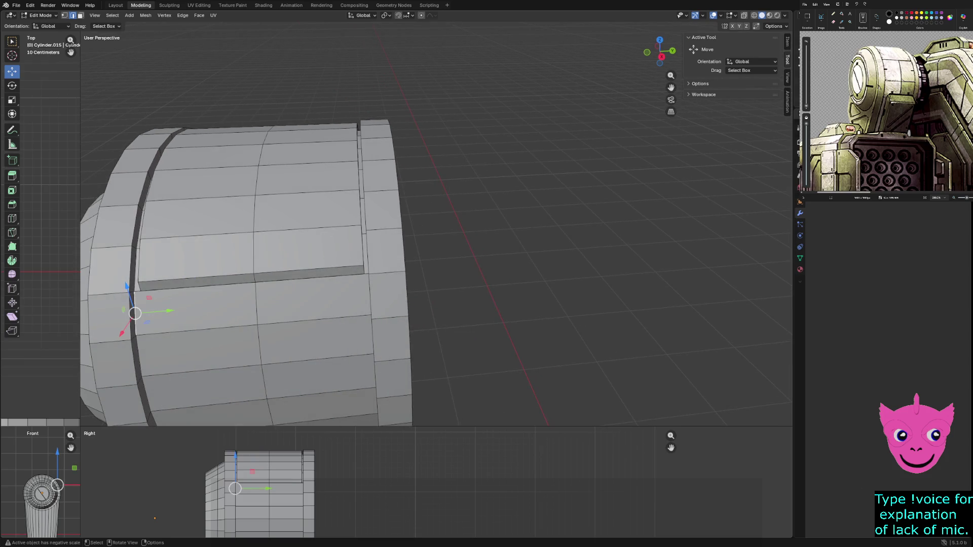
Select the vertical edge and the edge path along the groove
middle_drag(135, 306, 173, 304)
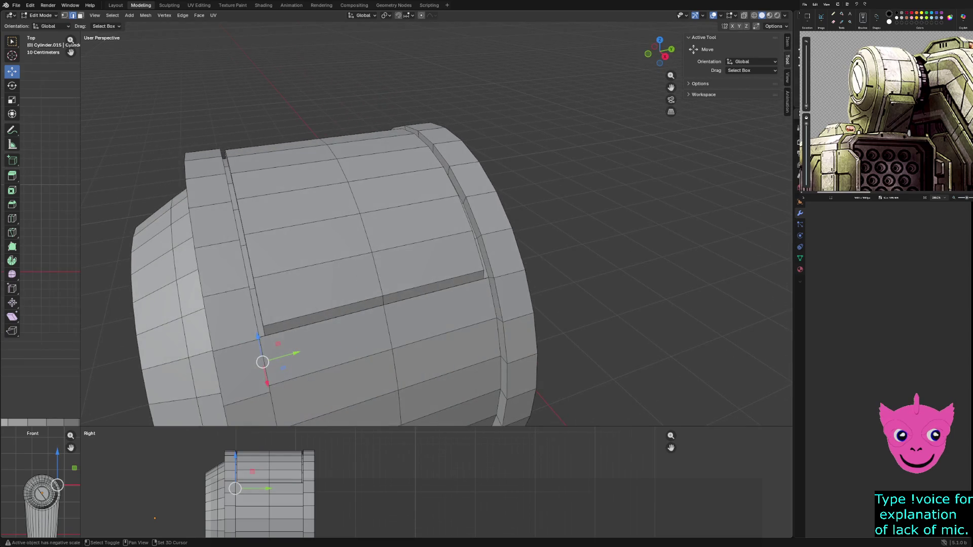
shift+click(492, 299)
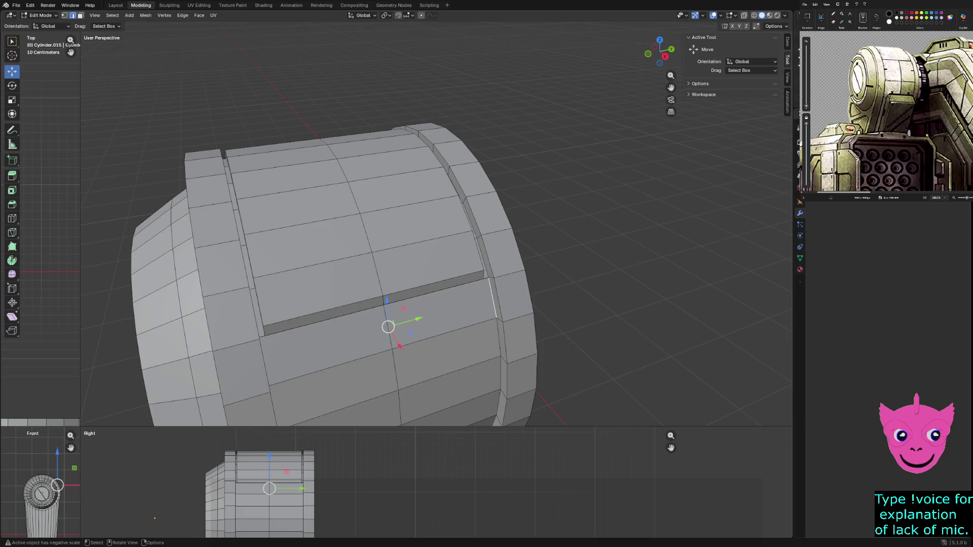
ctrl+click(388, 324)
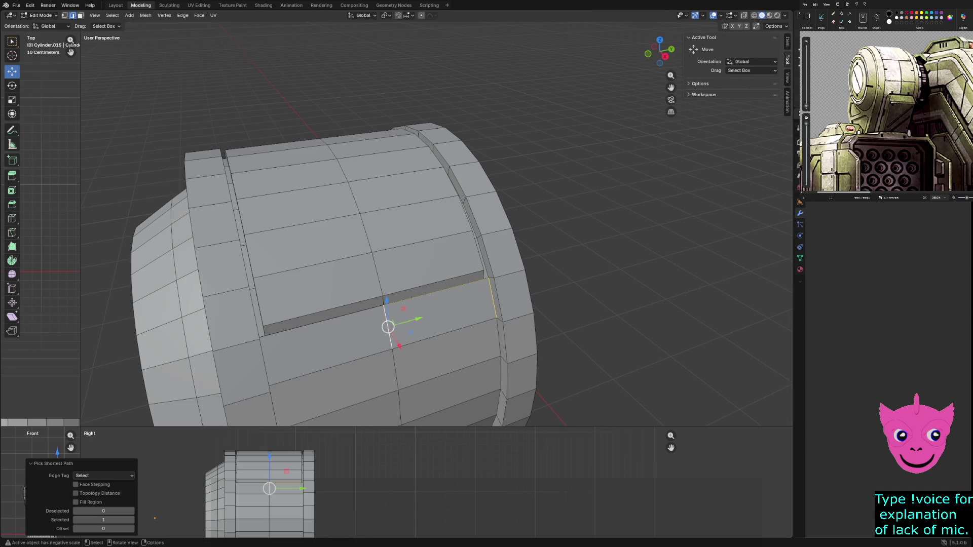
shift+middle_drag(388, 324, 310, 324)
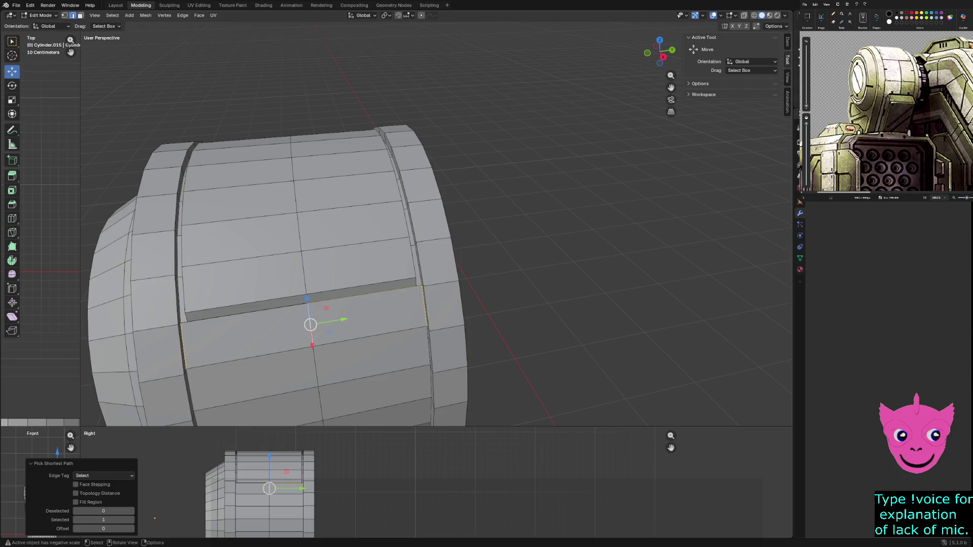
Knife-cut a horizontal line across the panel just below the groove
key(k)
right_click(193, 343)
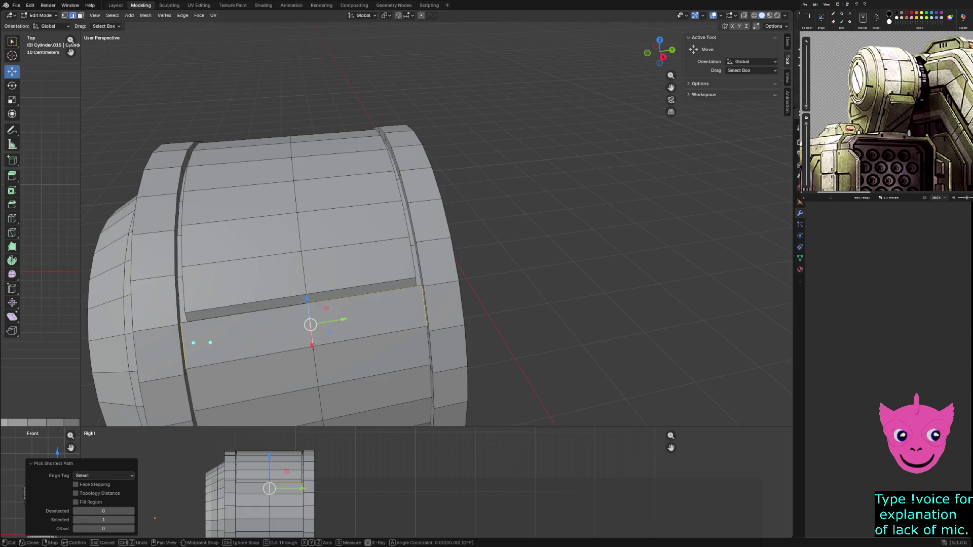
key(Escape)
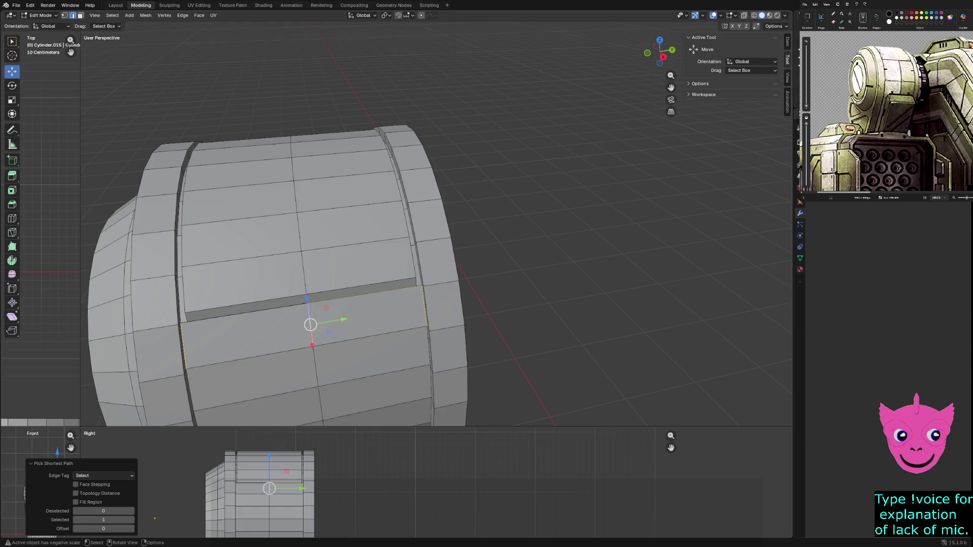
key(k)
click(183, 348)
mouse_move(408, 319)
middle_down()
mouse_move(446, 304)
mouse_move(459, 278)
middle_up()
click(500, 252)
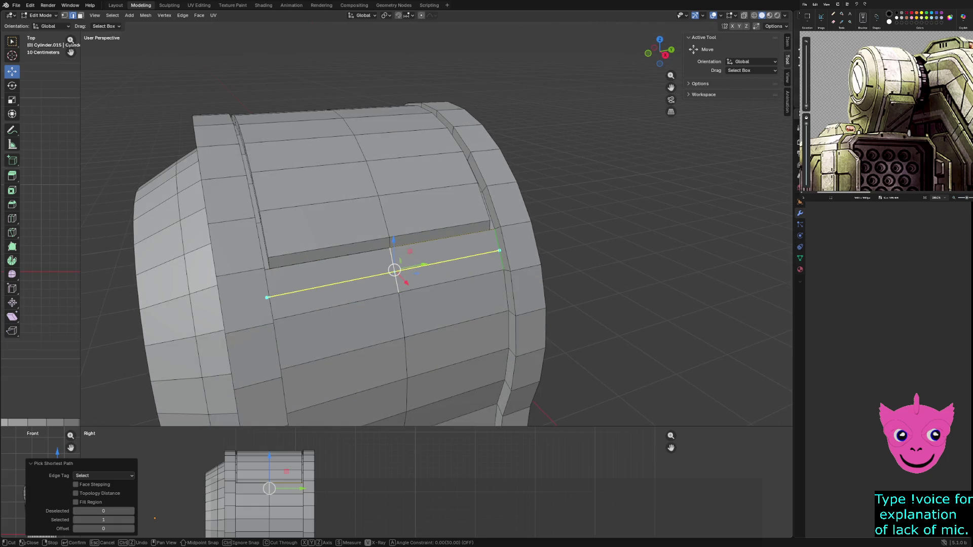
key(Return)
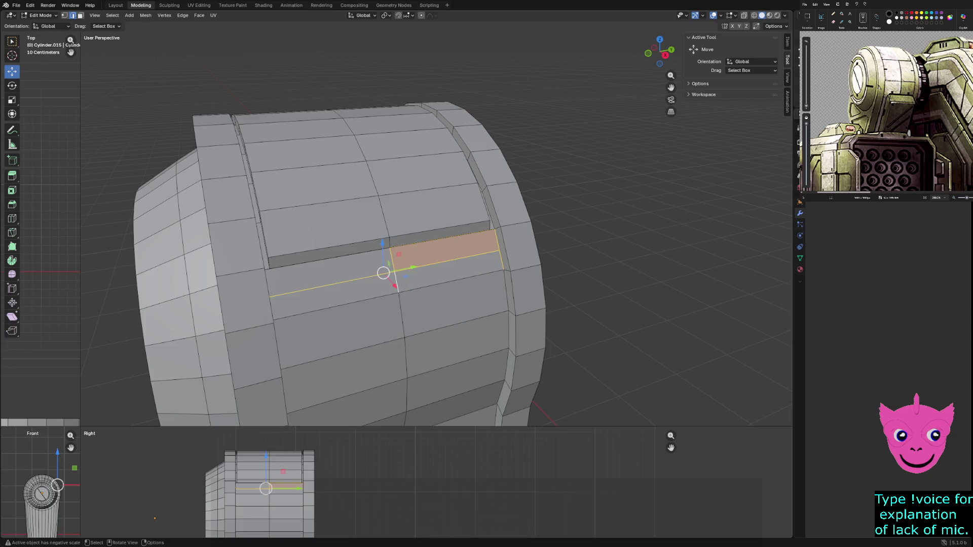
Deselect all, then select the new cut edges below the groove
middle_drag(456, 279, 385, 284)
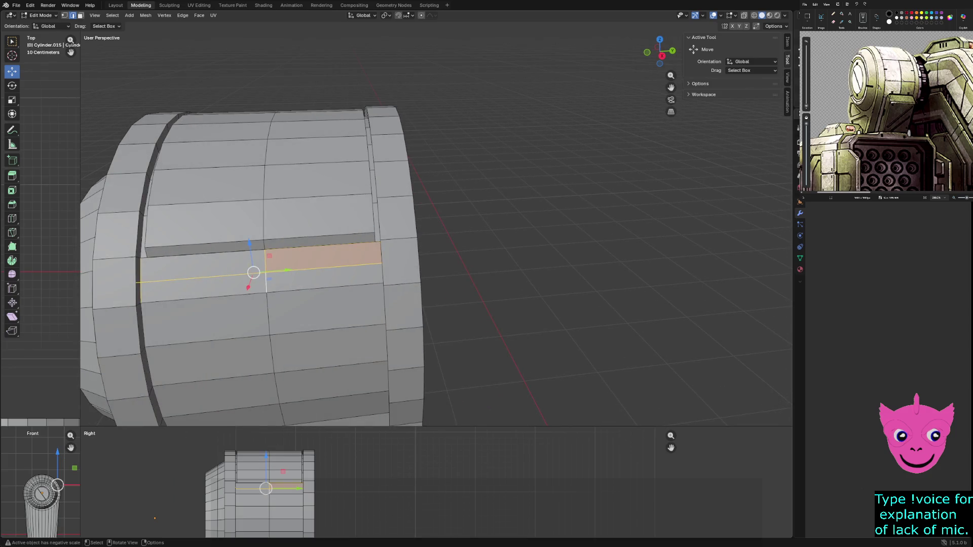
key(alt+a)
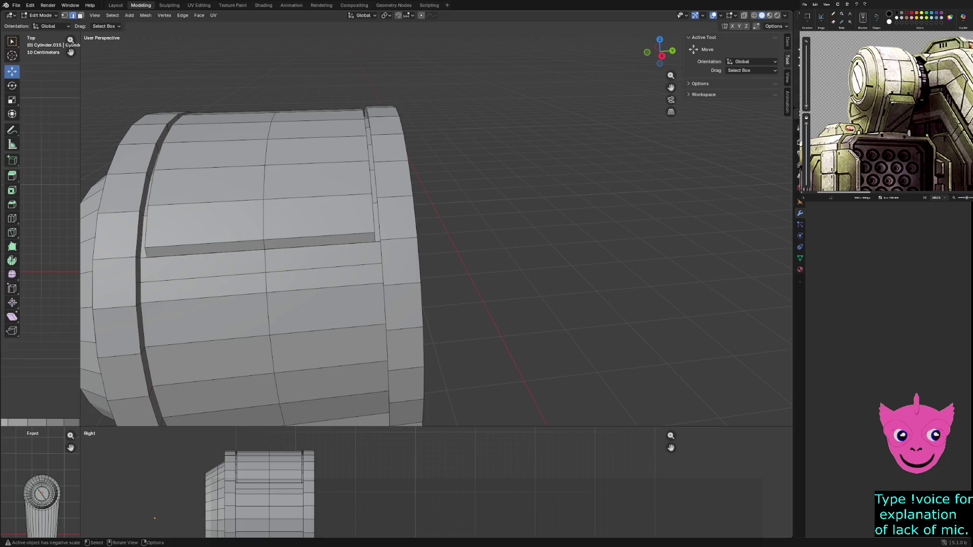
click(204, 277)
ctrl+click(324, 268)
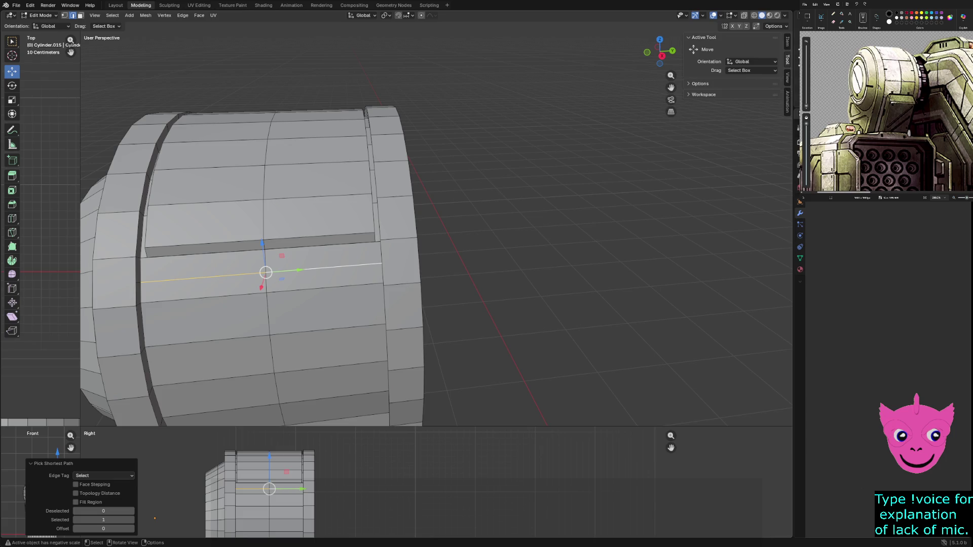
Raise the new cut edge about 0.07 m along Z
middle_drag(436, 228, 456, 223)
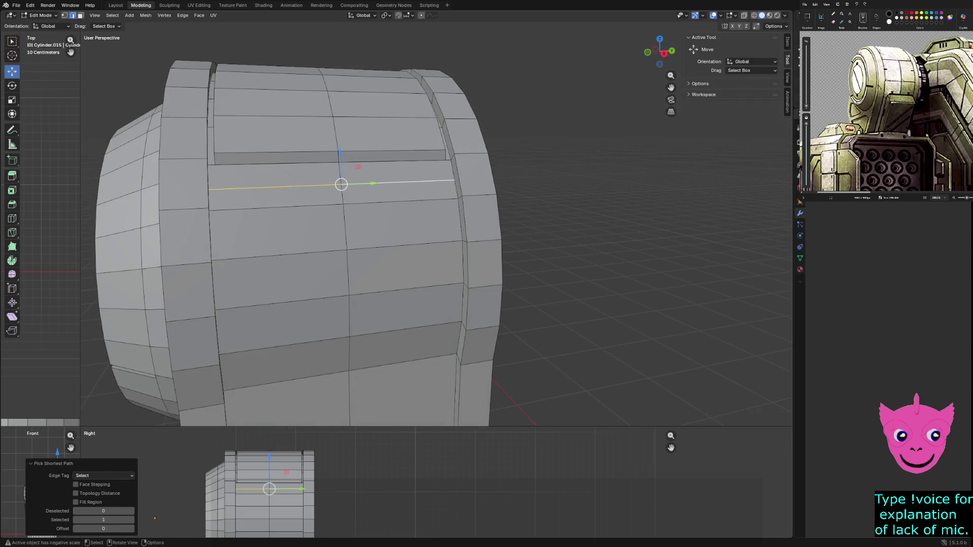
ctrl+middle_drag(284, 486, 284, 461)
ctrl+middle_drag(221, 498, 221, 479)
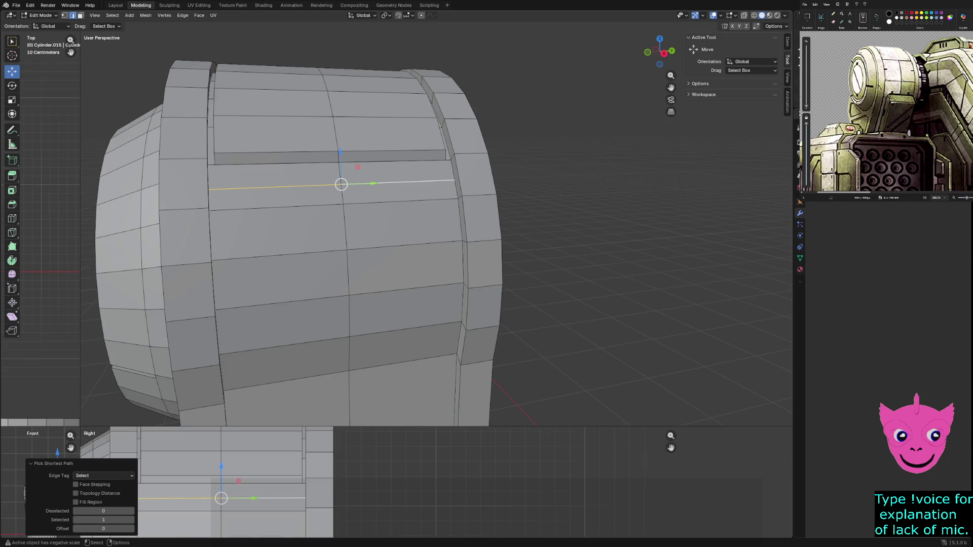
drag(220, 498, 221, 488)
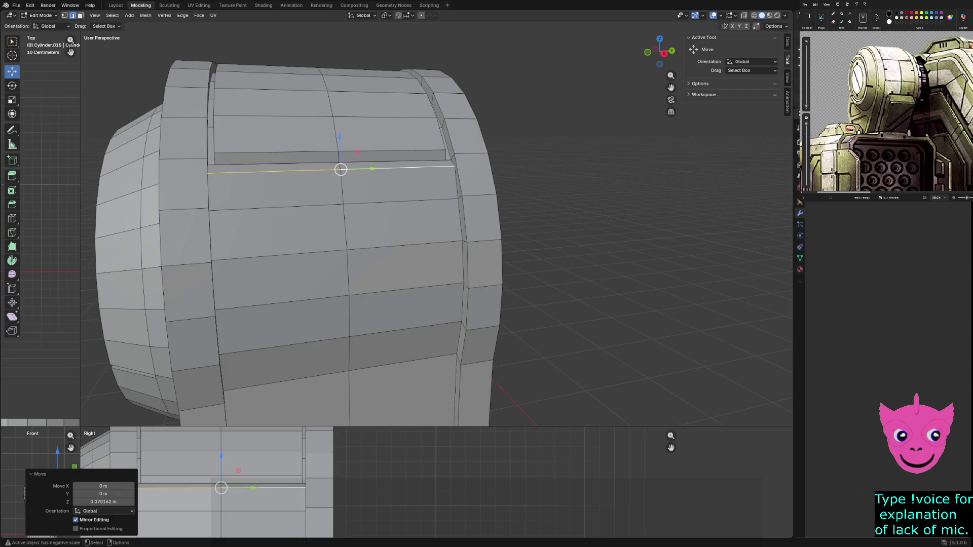
Resize the workspace into four equal views
middle_drag(395, 228, 512, 261)
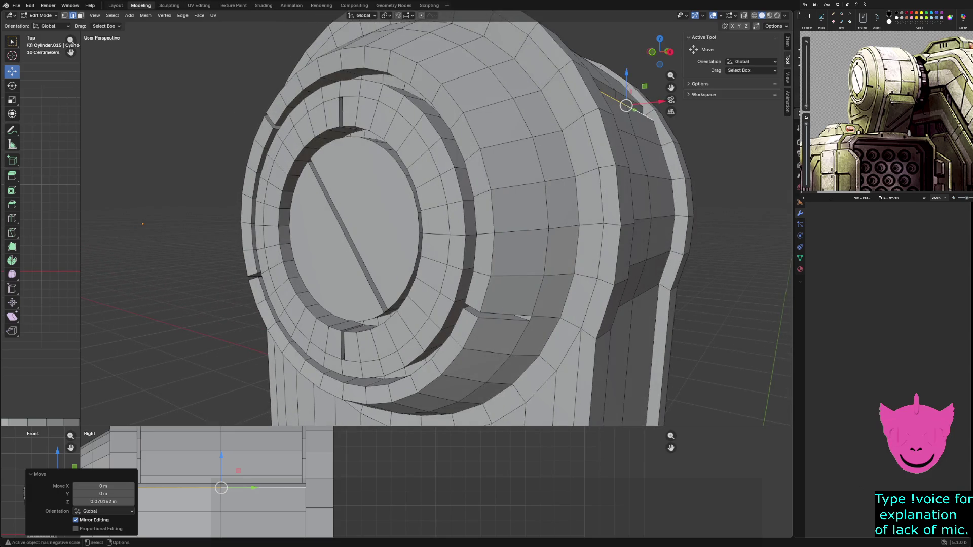
mouse_move(80, 424)
mouse_down()
mouse_move(256, 294)
mouse_move(432, 192)
mouse_up()
scroll(304, 404, up, 5)
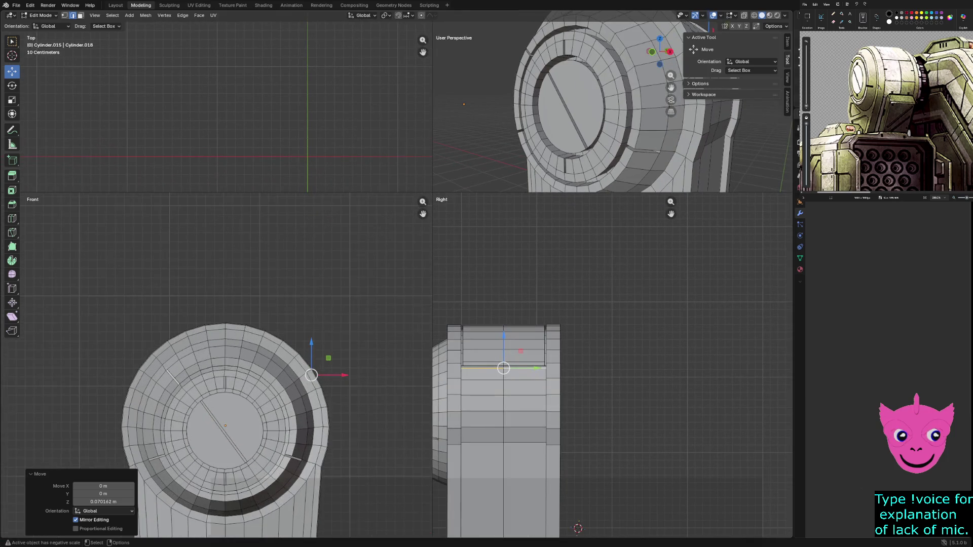
In wireframe, move the edge about -0.035 m along X onto the cylinder's rim
key(z)
click(243, 404)
scroll(304, 403, up, 3)
ctrl+middle_drag(304, 405, 304, 350)
key(g)
key(shift+y)
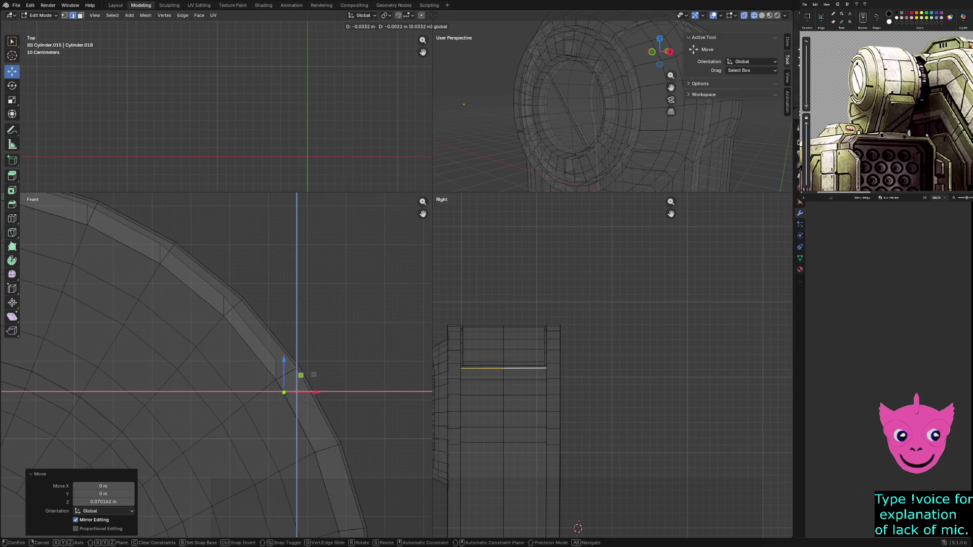
key(Return)
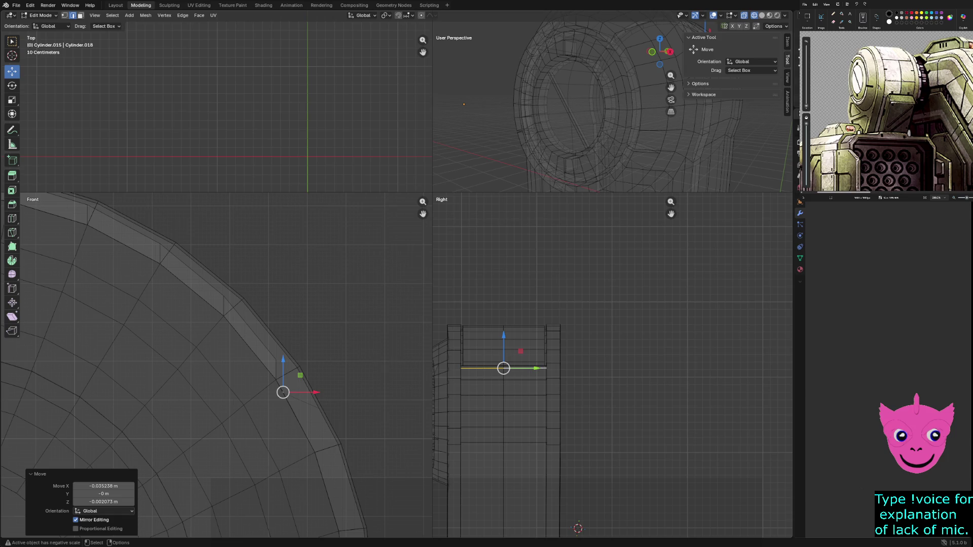
Return to solid shading, switch to face mode and pick the panel's first face
key(z)
click(683, 381)
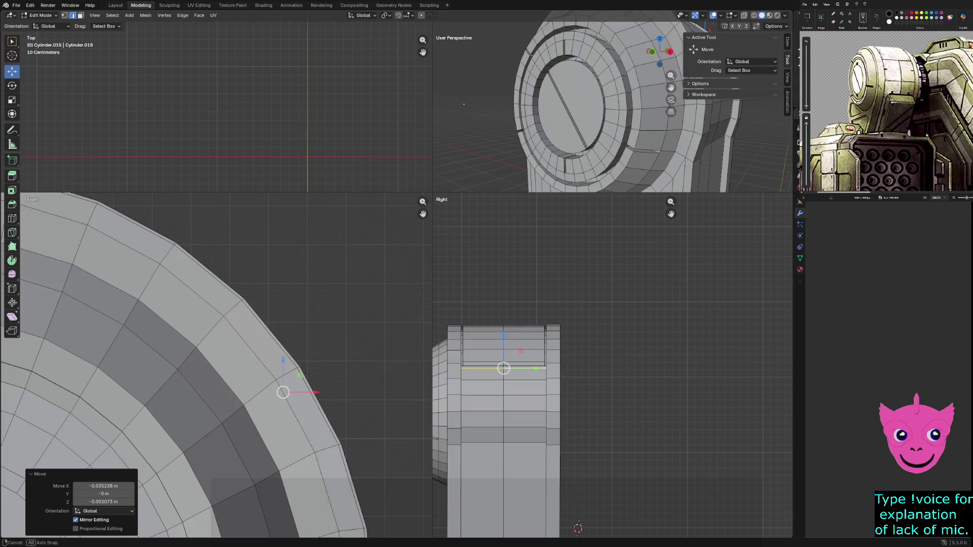
middle_drag(558, 106, 582, 91)
alt+click(538, 116)
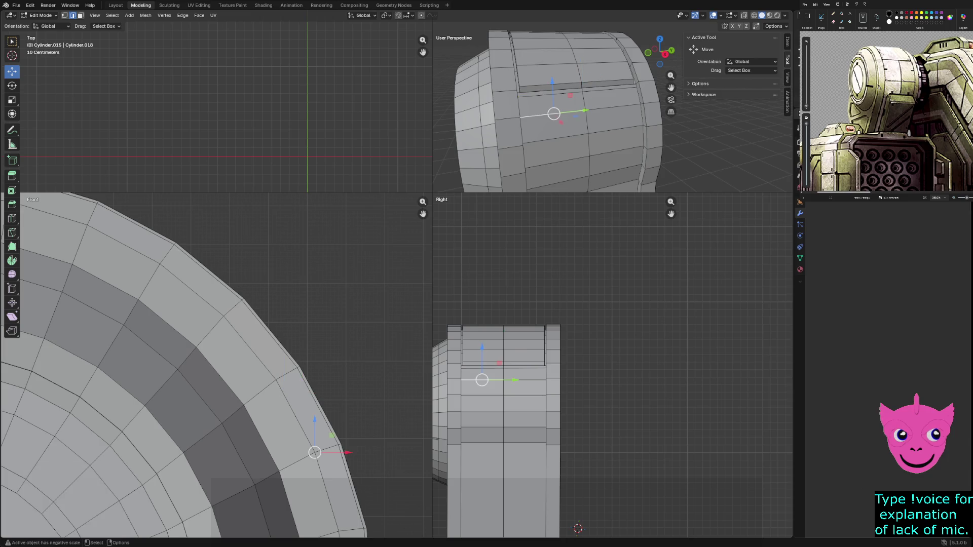
key(3)
click(553, 105)
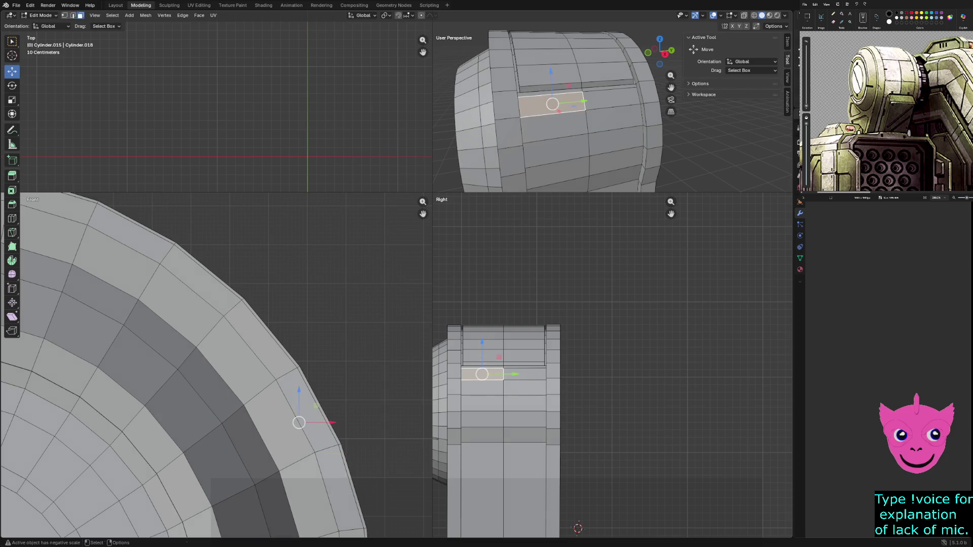
Select the panel faces below the groove
shift+click(612, 100)
shift+click(615, 117)
shift+click(551, 129)
shift+click(554, 155)
shift+click(615, 142)
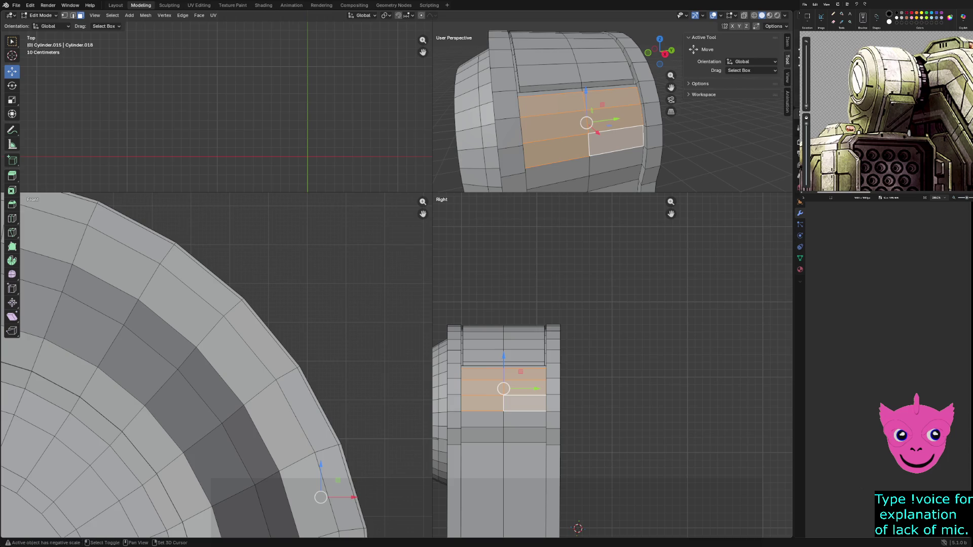
shift+click(557, 174)
shift+middle_drag(582, 132, 564, 86)
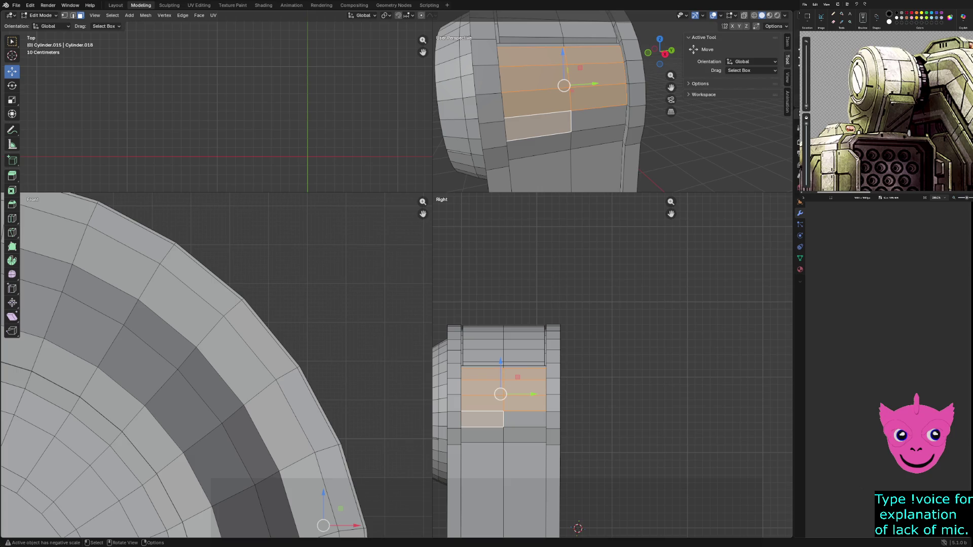
shift+middle_drag(565, 86, 536, 87)
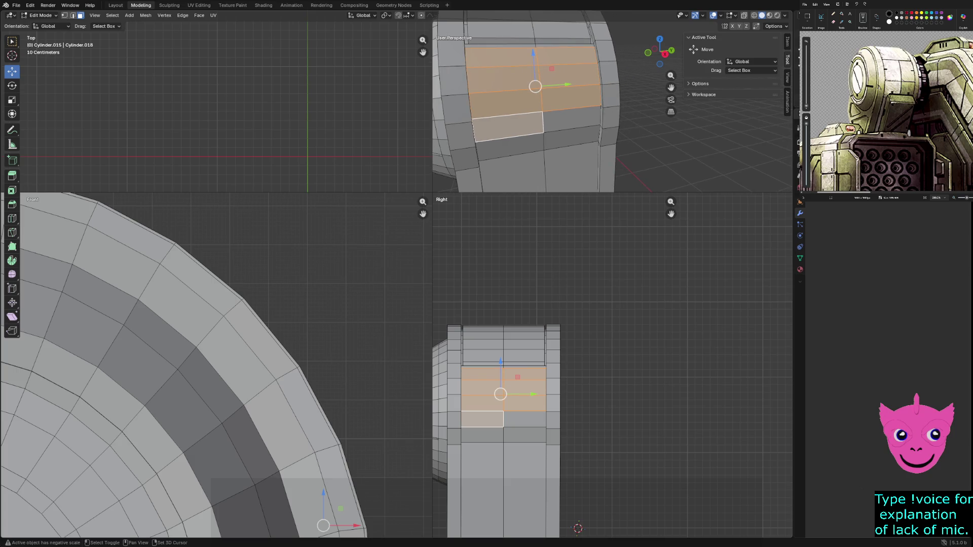
Narrow the selection to a three-face column of the panel
shift+click(572, 119)
shift+click(572, 140)
mouse_move(571, 139)
middle_down()
mouse_move(556, 141)
mouse_move(577, 139)
middle_up()
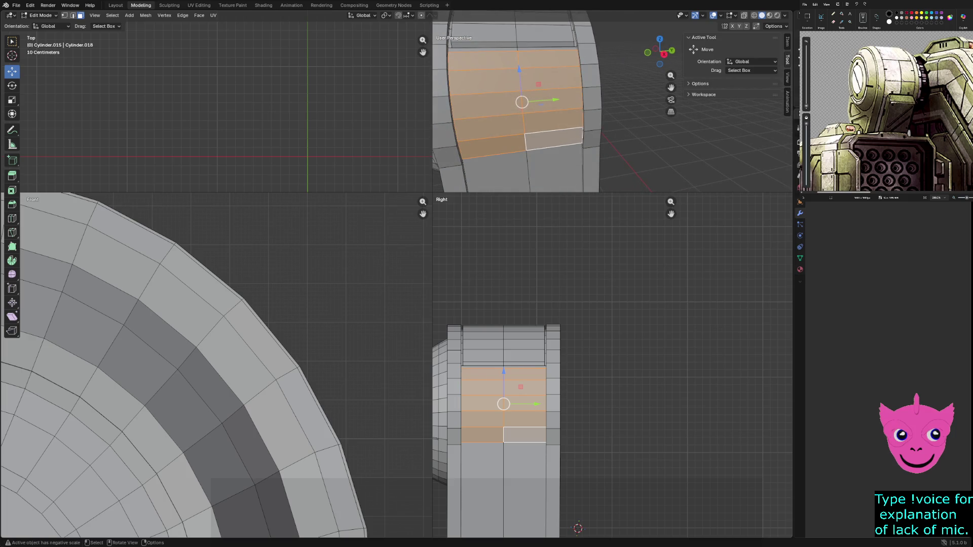
click(484, 60)
shift+click(484, 80)
shift+click(487, 105)
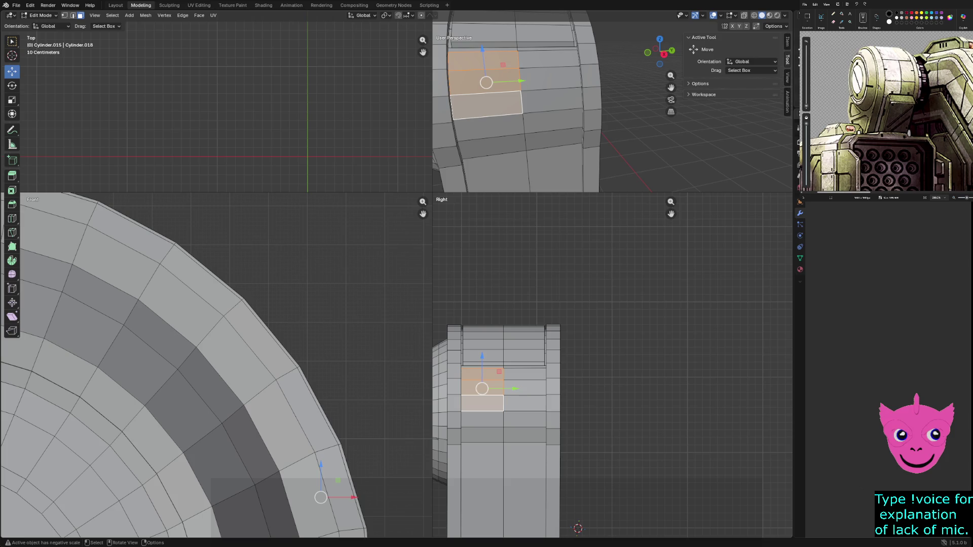
Extrude the three panel faces in place and shrink them to 0.923
key(e)
right_click(526, 115)
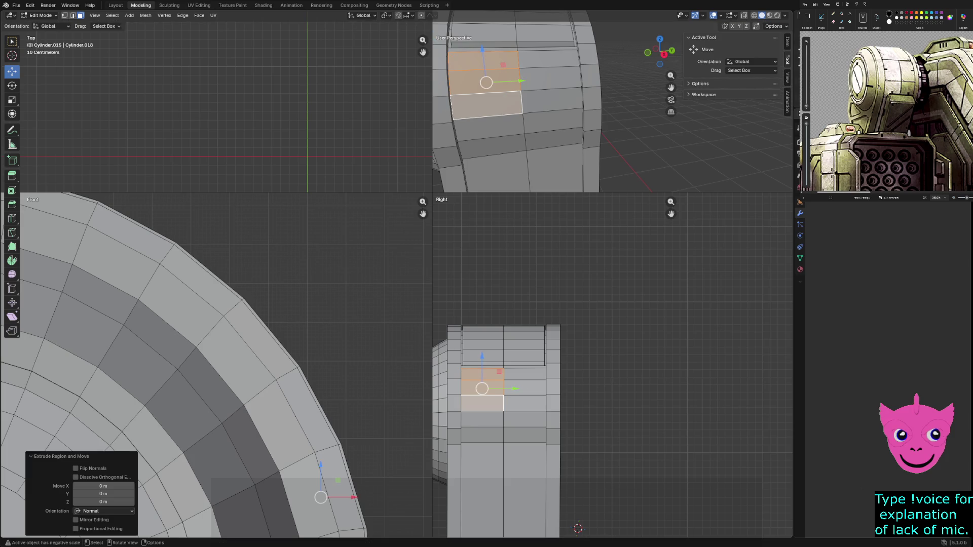
key(s)
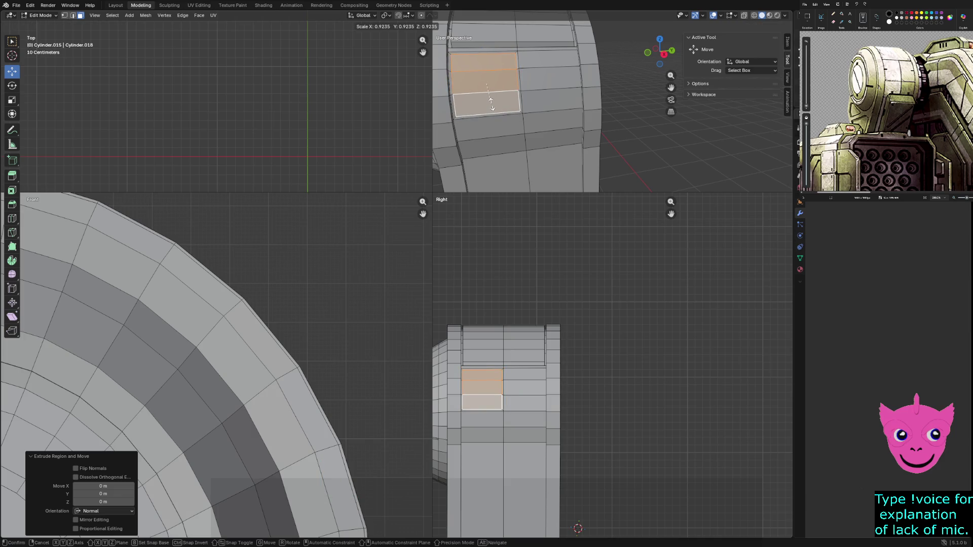
click(490, 104)
scroll(507, 101, up, 2)
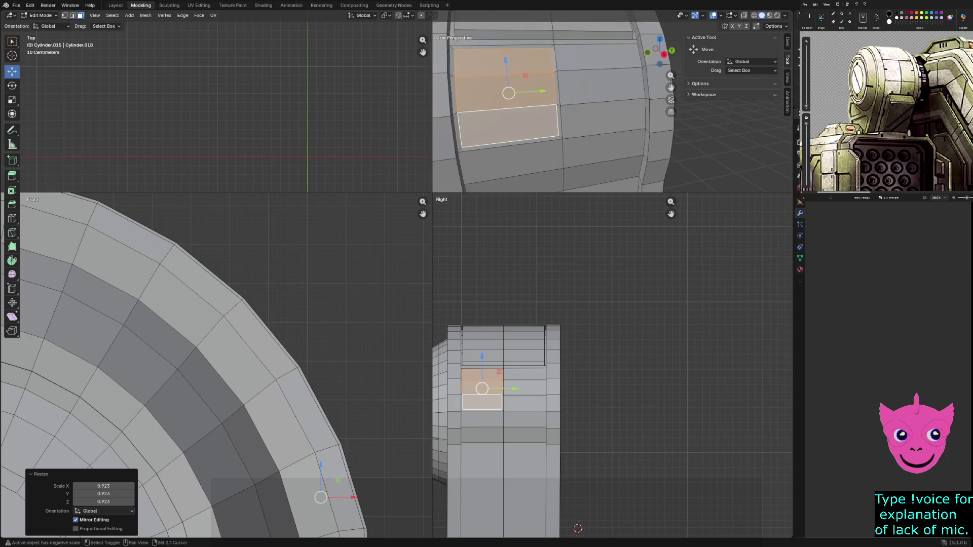
drag(432, 193, 86, 432)
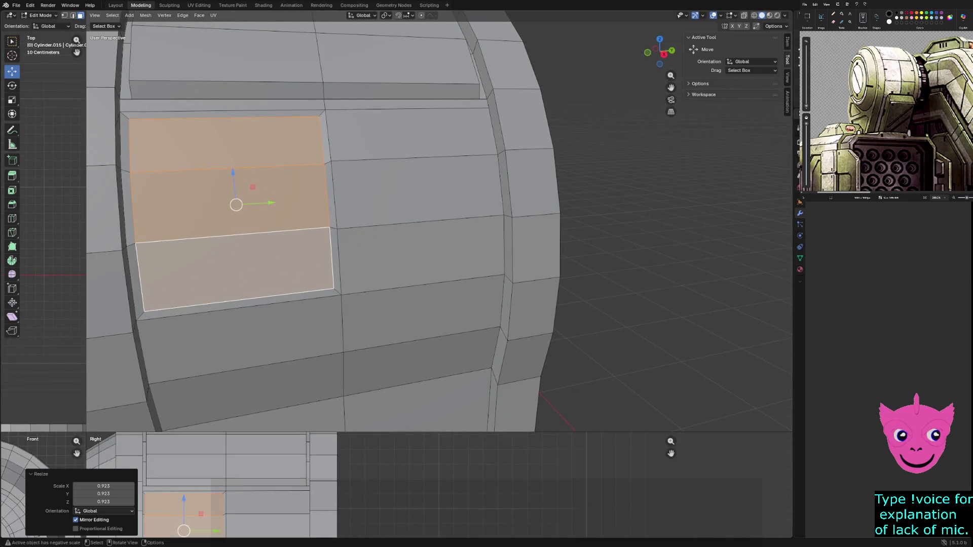
Extrude the panel inward to recess it about 0.017 m into the cylinder
key(e)
key(Escape)
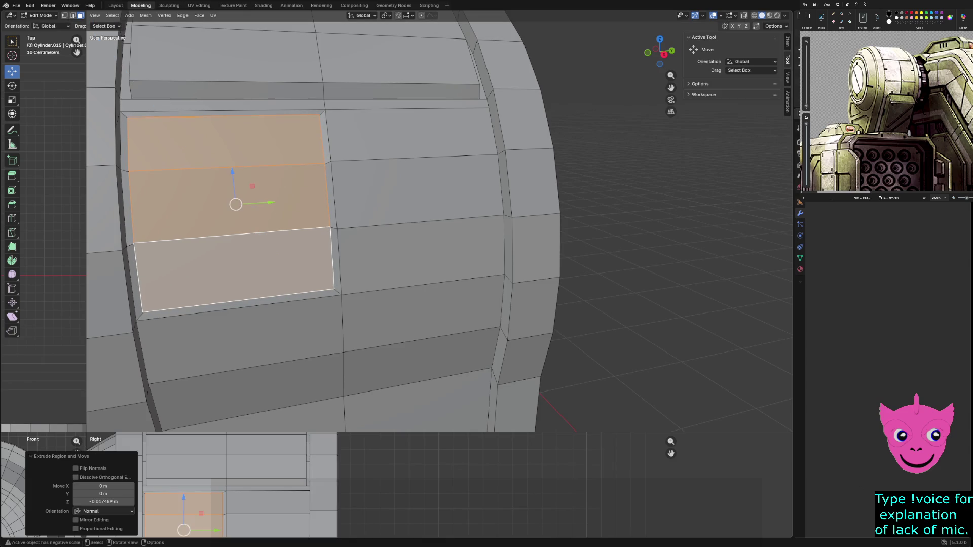
key(ctrl+z)
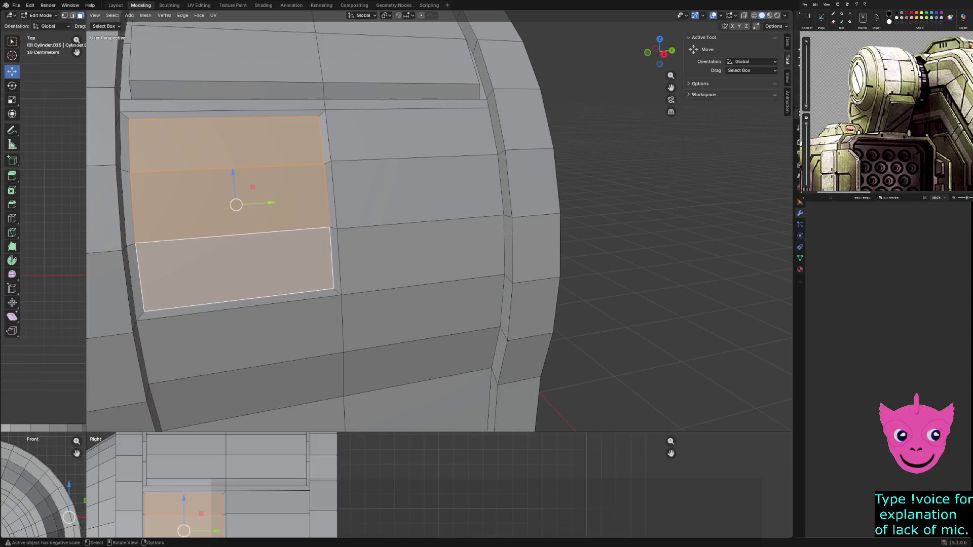
key(ctrl+f)
key(Escape)
Discard an X-axis scale and stretch the panel to 1.022 along Y
key(s)
key(x)
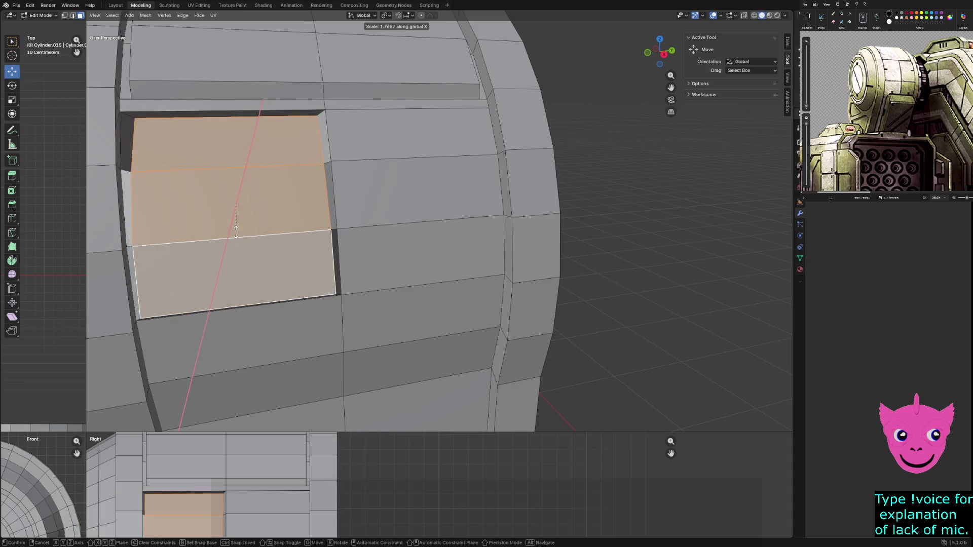
click(236, 236)
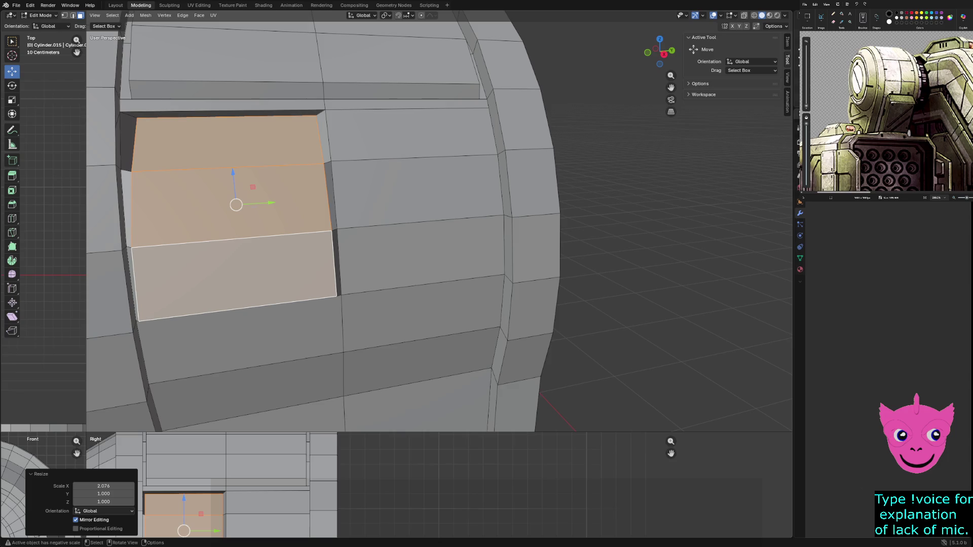
key(ctrl+z)
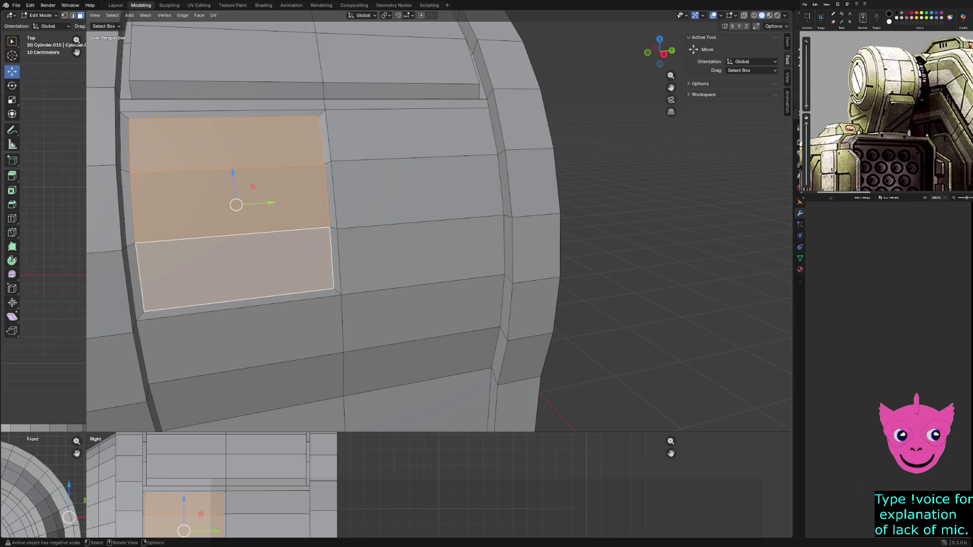
key(s)
key(y)
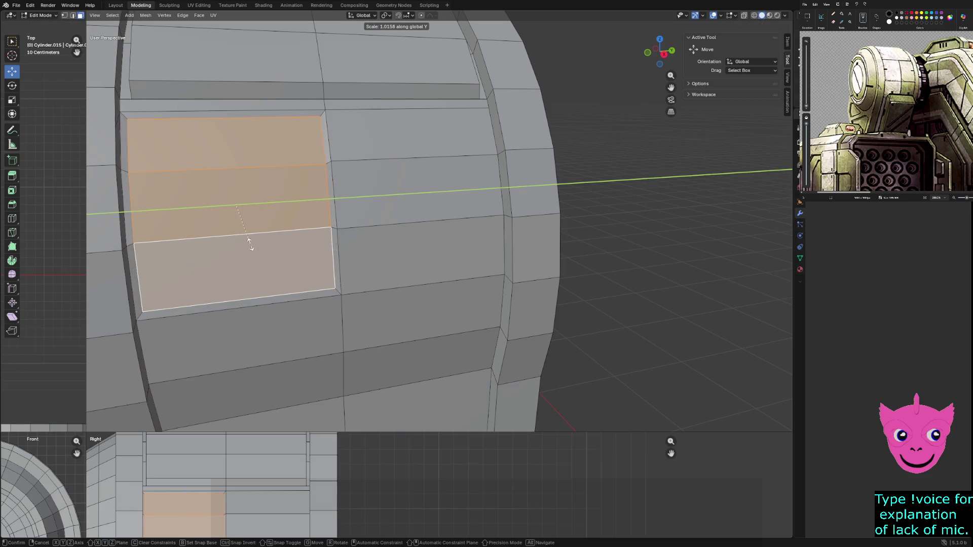
click(250, 244)
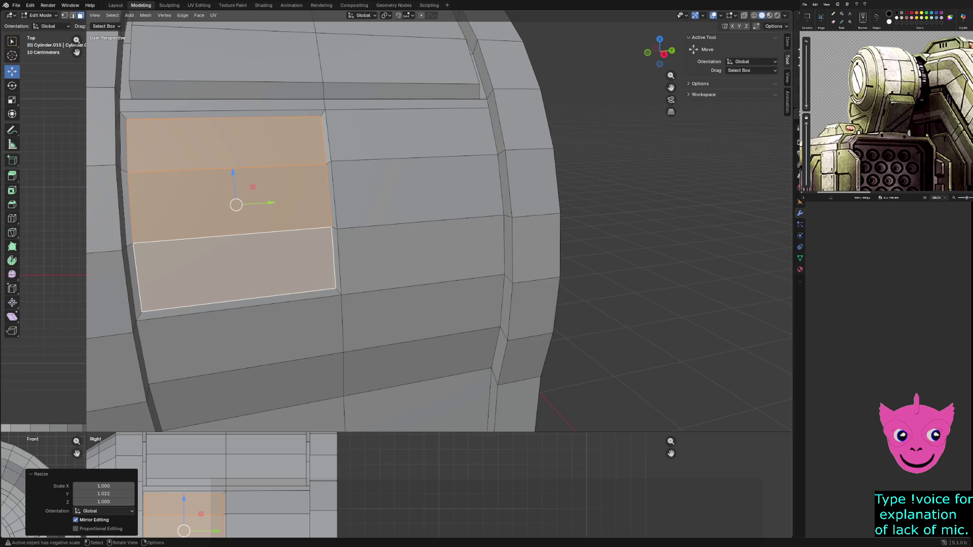
Center the panel and switch the viewport to wireframe shading
shift+middle_drag(355, 228, 419, 230)
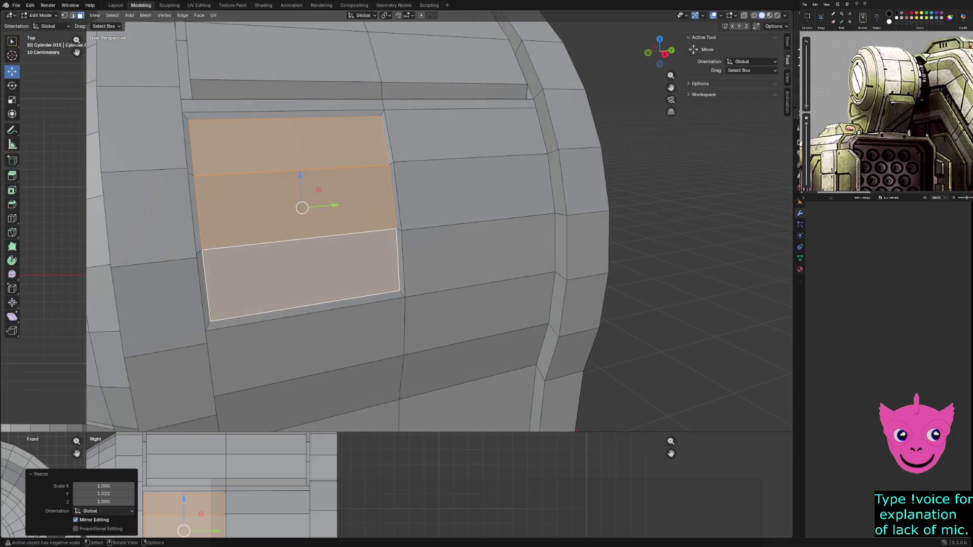
key(z)
click(192, 226)
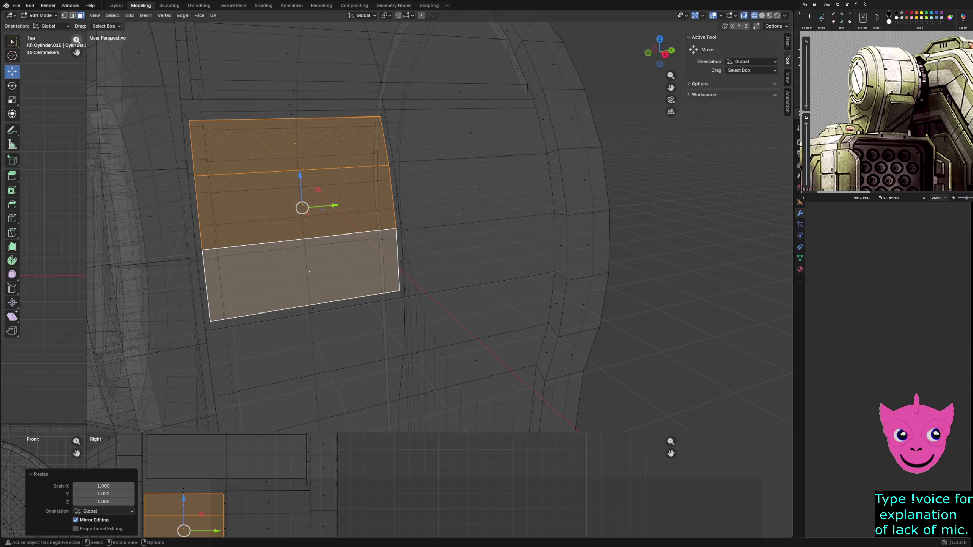
Raise the panel's two top corner vertices about 0.023 m along Z, then show solid shading
key(1)
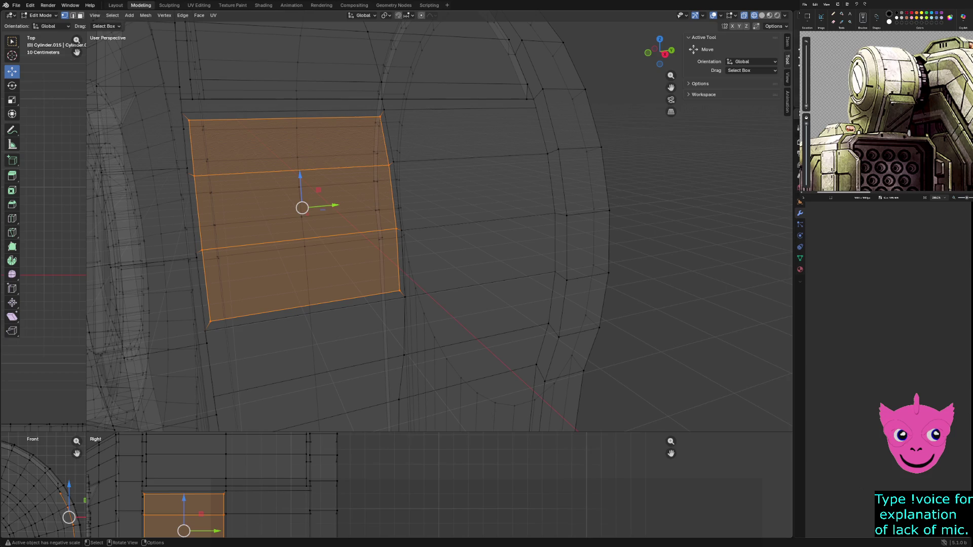
click(188, 120)
shift+click(380, 117)
drag(290, 86, 289, 78)
middle_drag(304, 228, 496, 231)
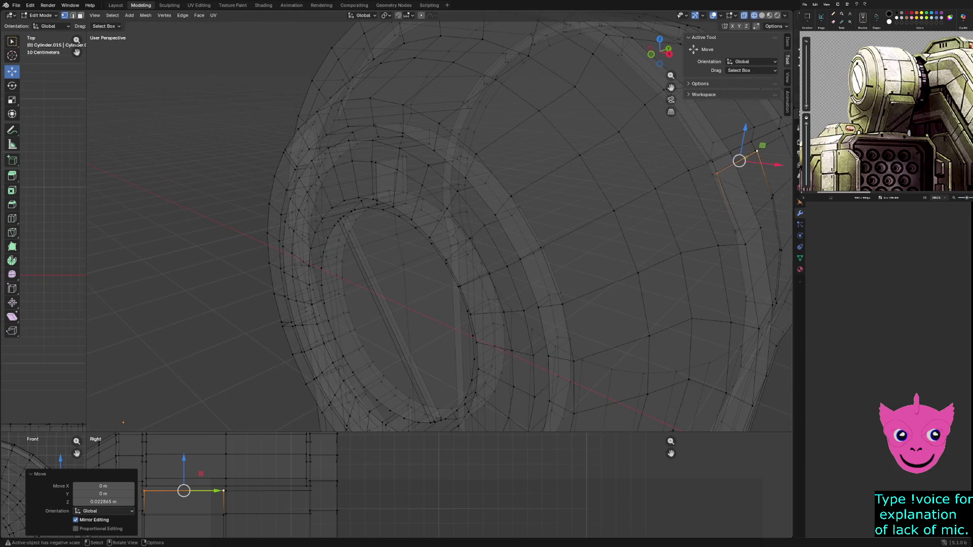
key(shift+z)
mouse_move(593, 225)
middle_down()
mouse_move(350, 218)
mouse_move(365, 218)
mouse_move(350, 243)
mouse_move(359, 266)
mouse_move(512, 248)
mouse_move(497, 256)
middle_up()
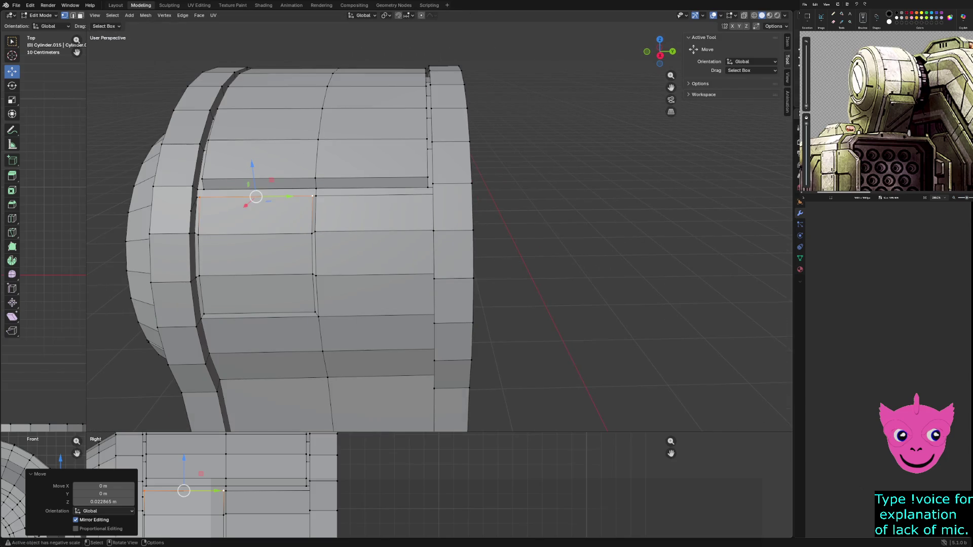
Select the two vertices of the lower panel edge and move it along Z
click(204, 313)
shift+click(315, 316)
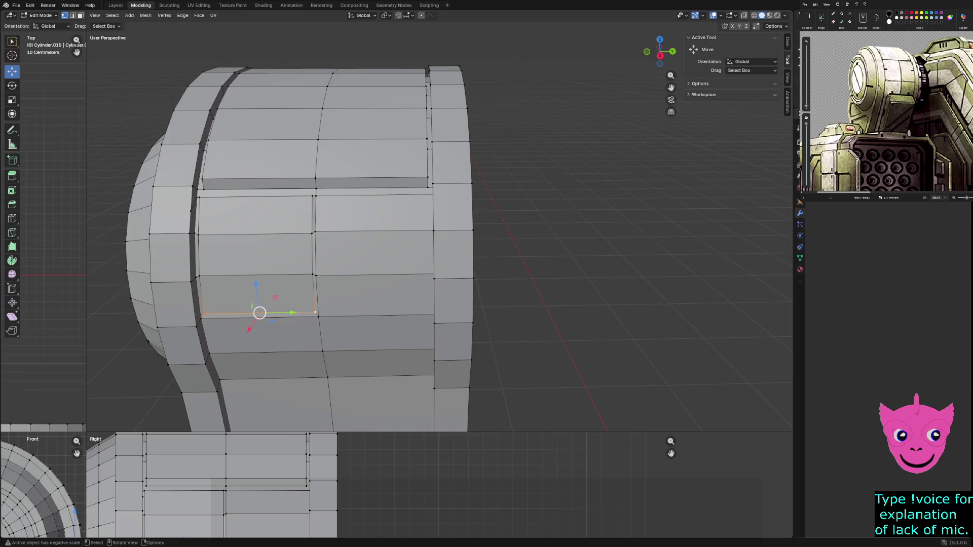
key(g)
key(z)
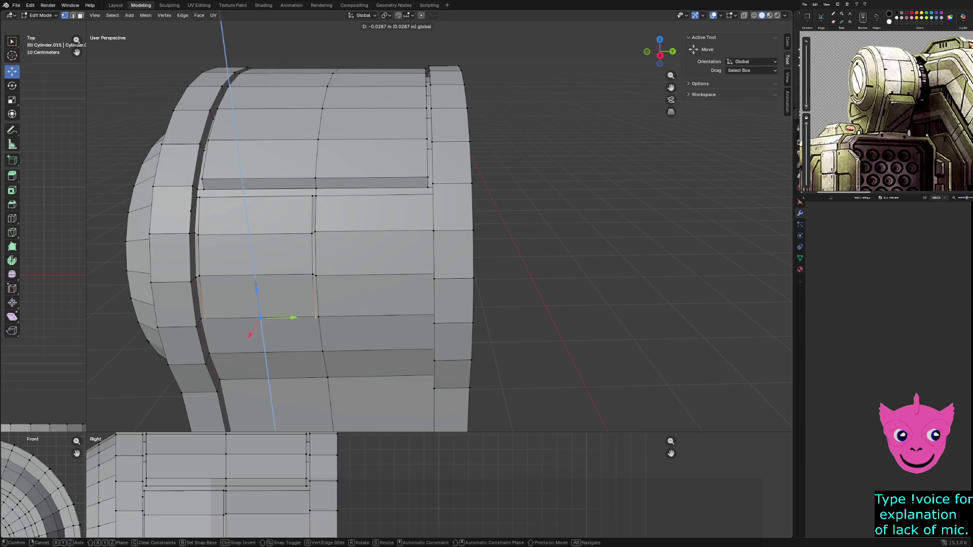
key(Return)
Try shifting the edge along Y and then along X
mouse_move(456, 228)
middle_down()
mouse_move(557, 218)
mouse_move(512, 218)
middle_up()
key(g)
key(y)
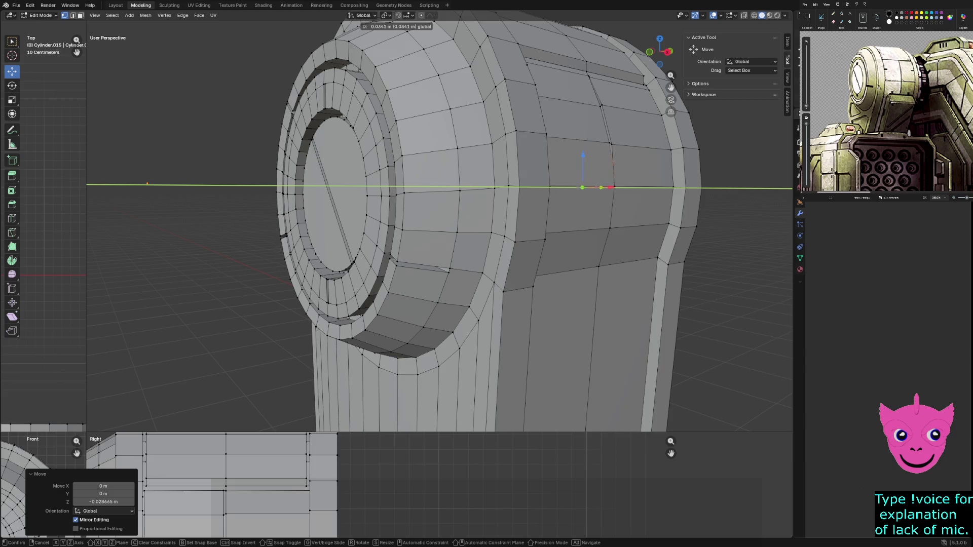
key(Return)
middle_drag(405, 228, 349, 228)
scroll(350, 228, up, 2)
scroll(350, 228, down, 2)
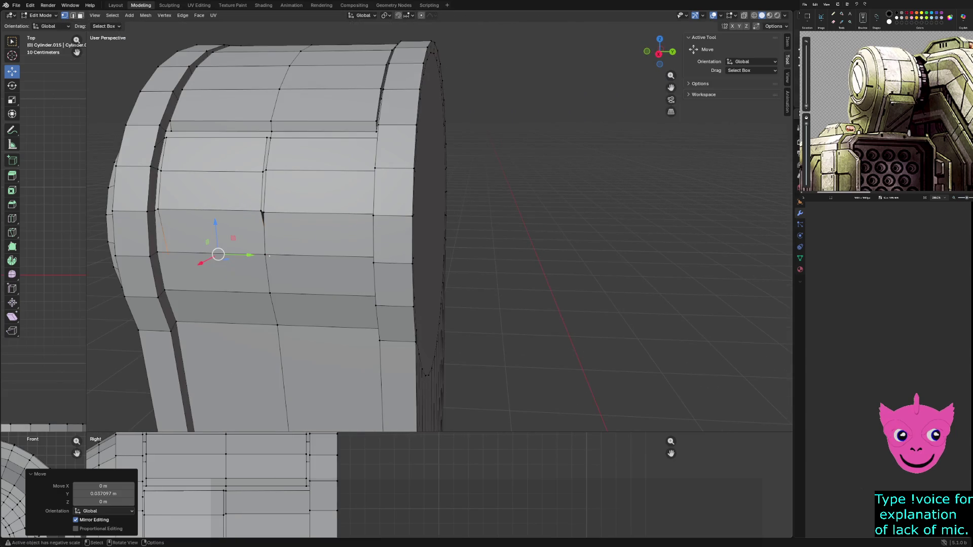
key(g)
key(x)
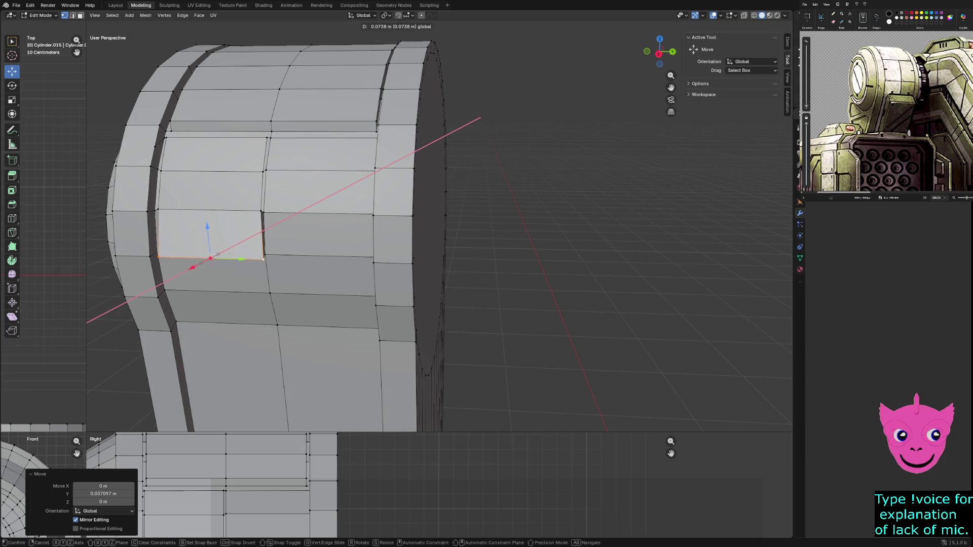
key(Return)
Undo the X shift and raise the edge about 0.0045 m on Z instead
mouse_move(456, 228)
middle_down()
mouse_move(380, 233)
mouse_move(433, 228)
middle_up()
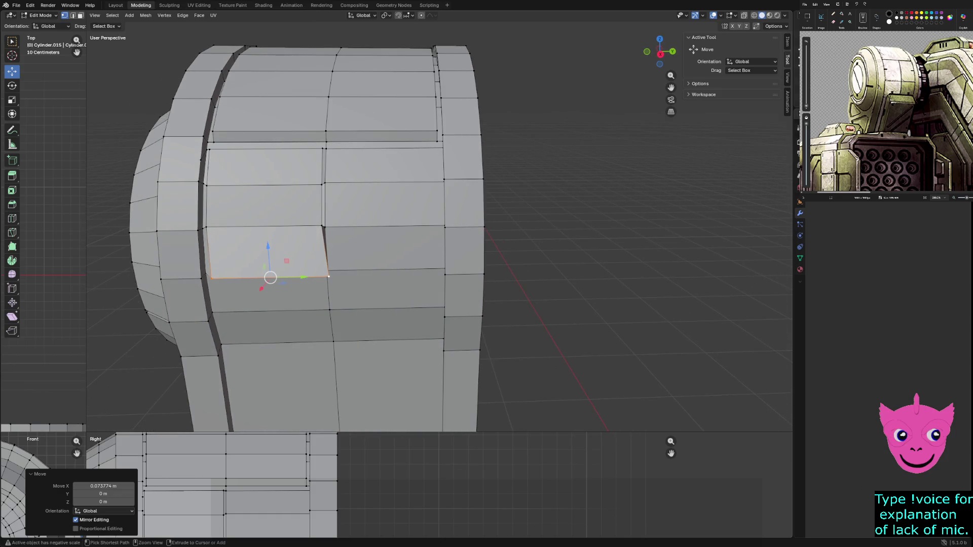
key(ctrl+z)
key(ctrl+z)
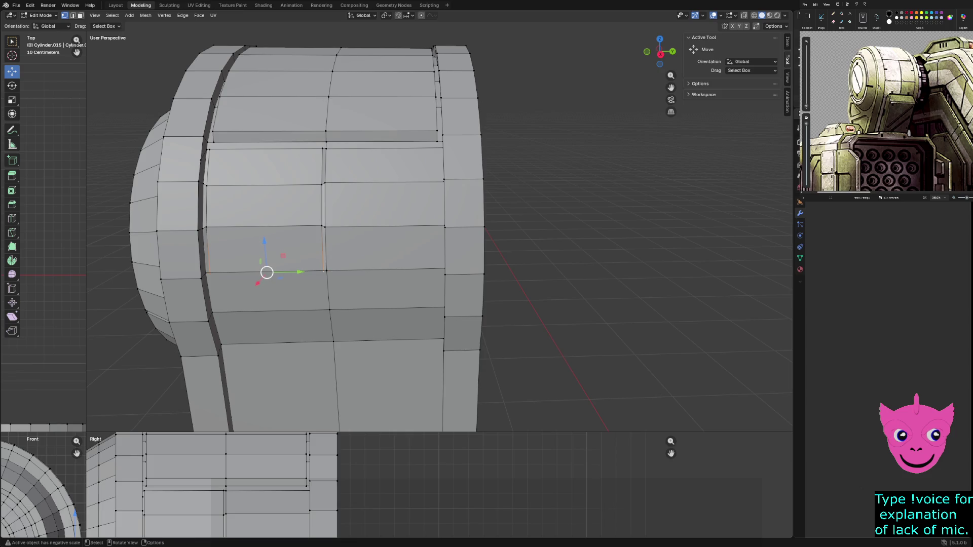
key(g)
key(z)
key(Return)
mouse_move(258, 282)
middle_down()
mouse_move(265, 274)
mouse_move(183, 260)
mouse_move(221, 256)
middle_up()
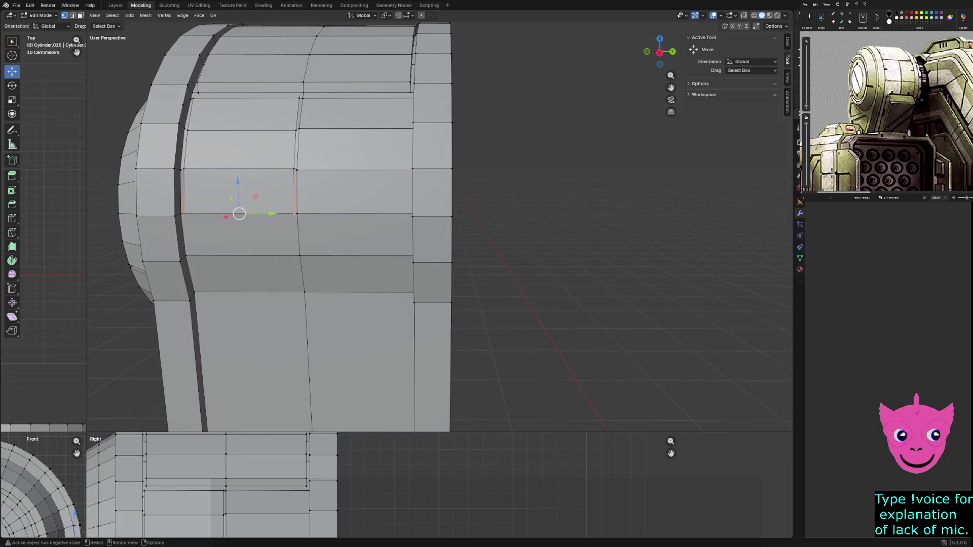
In face mode, extrude three stacked side faces about 0.068 m inward
key(3)
click(236, 191)
shift+click(236, 149)
shift+click(237, 113)
key(e)
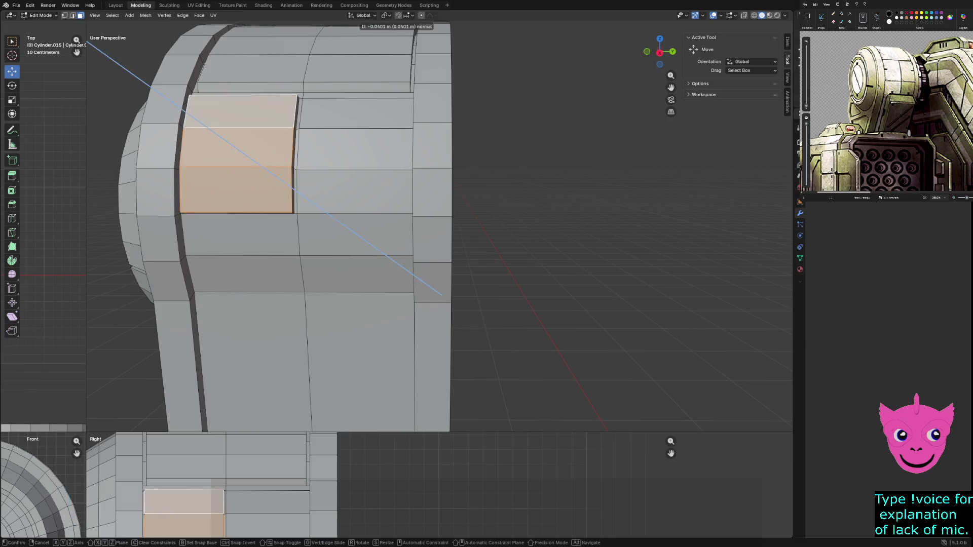
click(441, 294)
mouse_move(441, 294)
middle_down()
mouse_move(750, 167)
mouse_move(763, 401)
mouse_move(699, 397)
middle_up()
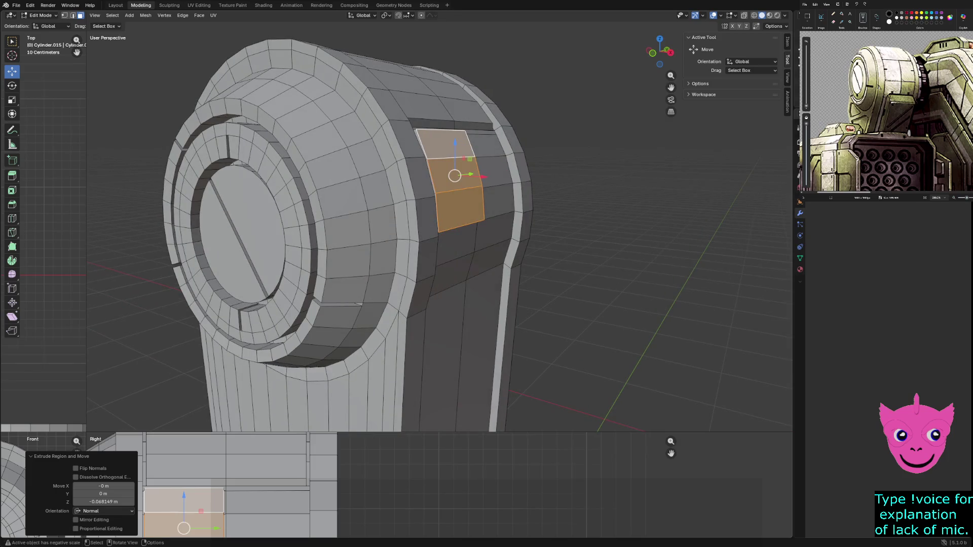
Enlarge the quad views and, in wireframe, slide the recess edge slightly along X
mouse_move(86, 432)
mouse_down()
mouse_move(87, 388)
mouse_move(326, 130)
mouse_move(359, 124)
mouse_up()
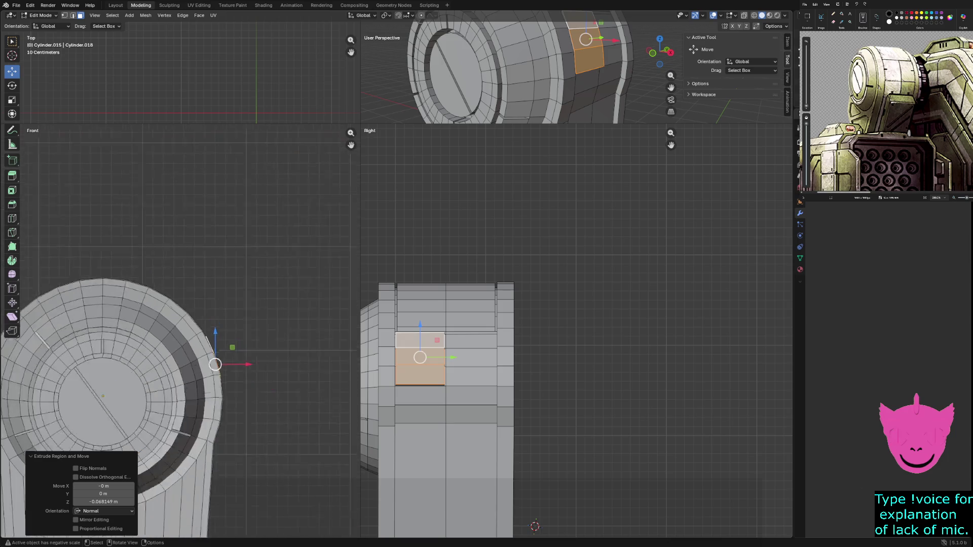
scroll(358, 521, down, 1)
scroll(358, 521, up, 2)
key(z)
click(141, 396)
scroll(141, 395, up, 5)
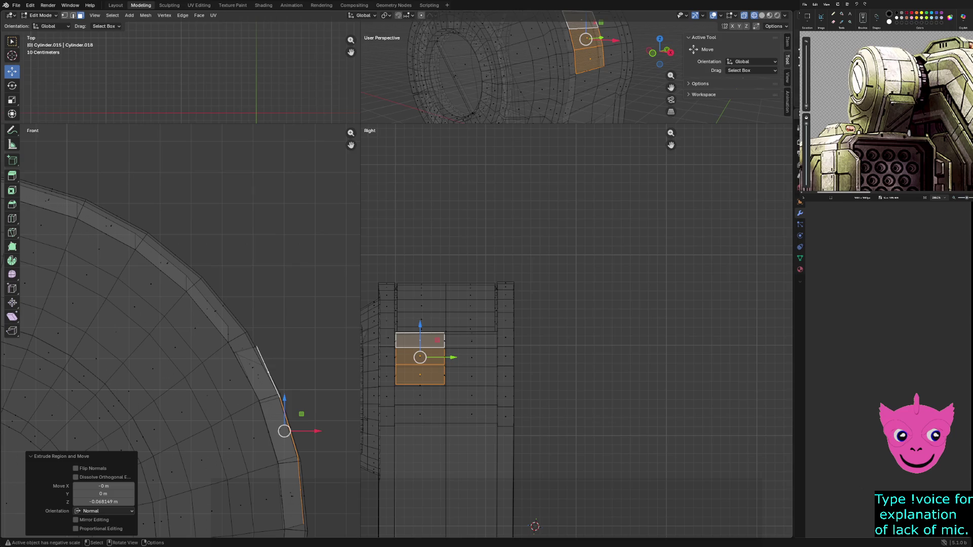
key(g)
key(x)
key(Return)
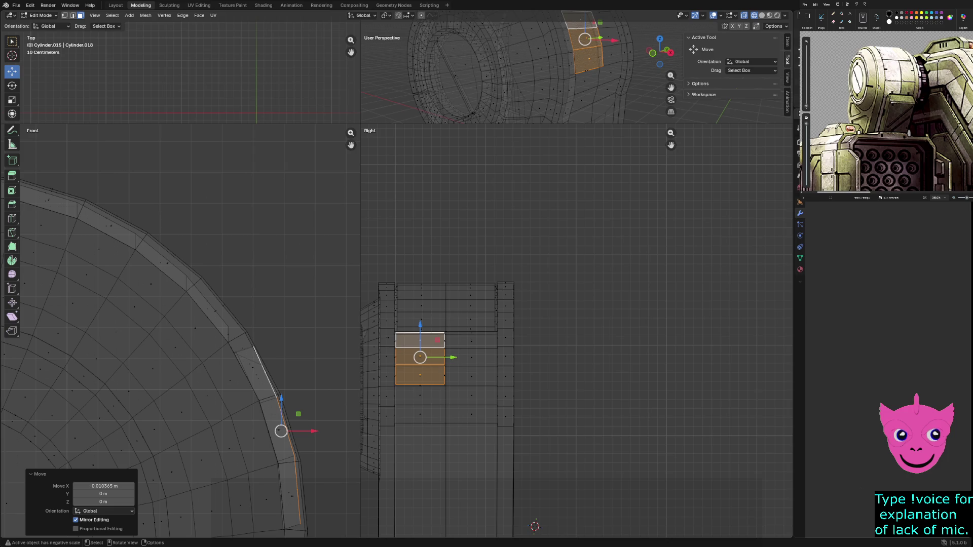
Return to solid shading and select the tall face below the new recess
click(520, 92)
key(z)
click(573, 97)
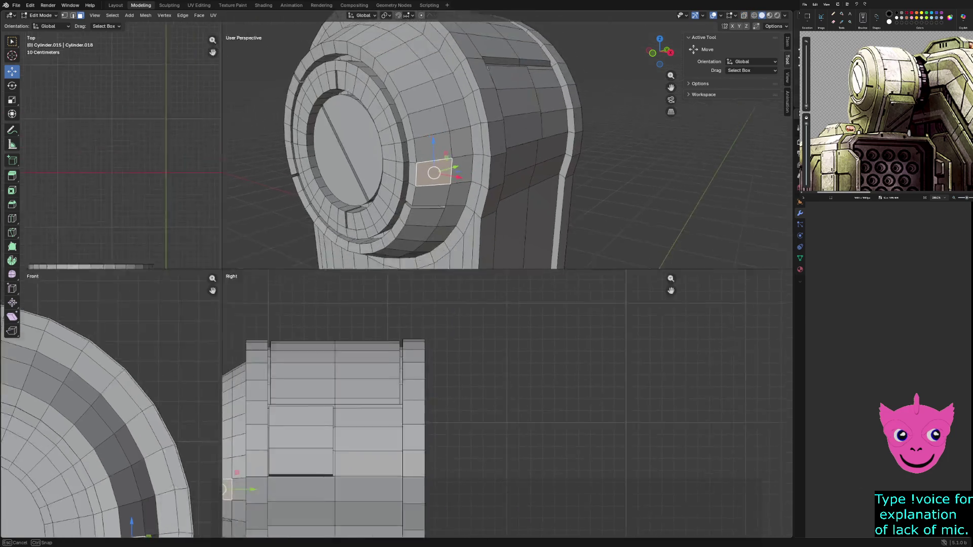
drag(360, 123, 122, 370)
mouse_move(456, 203)
middle_down()
mouse_move(354, 203)
mouse_move(354, 152)
mouse_move(385, 193)
mouse_move(481, 207)
mouse_move(374, 203)
mouse_move(380, 212)
middle_up()
click(380, 279)
Select the upper-right box face and the one beneath it, and scale them to 0.97
mouse_move(380, 279)
middle_down()
mouse_move(385, 263)
mouse_move(355, 253)
middle_up()
click(345, 129)
click(345, 142)
shift+click(345, 177)
scroll(345, 152, up, 2)
scroll(478, 211, up, 1)
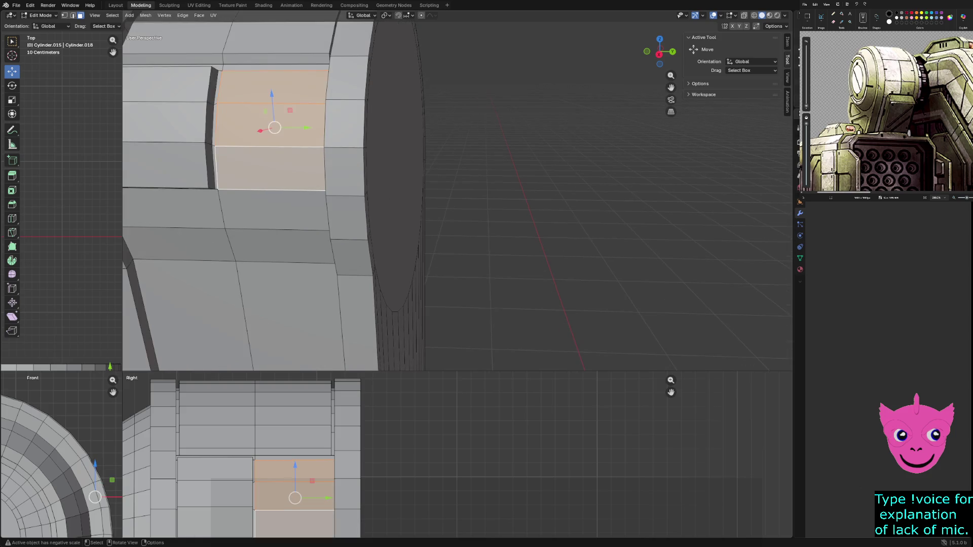
key(e)
key(Escape)
scroll(317, 178, up, 1)
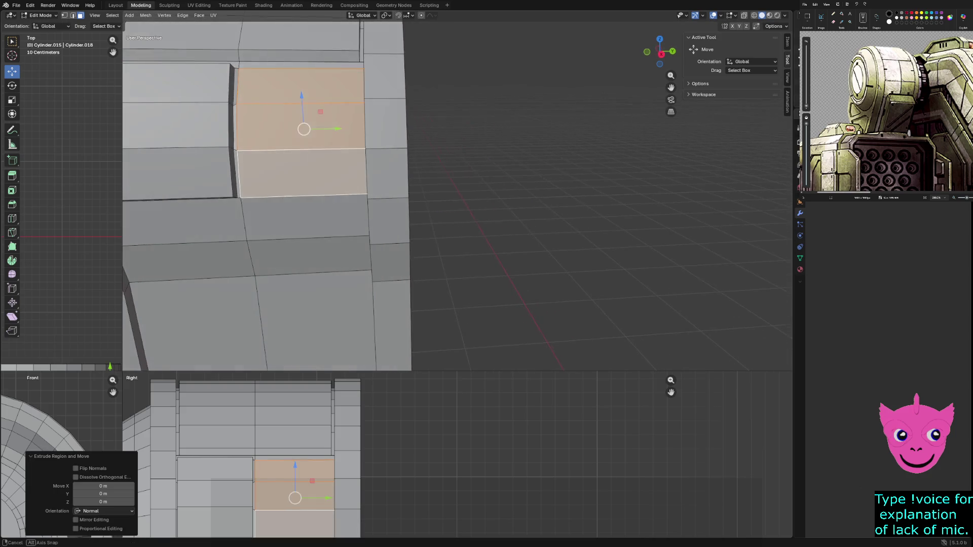
key(s)
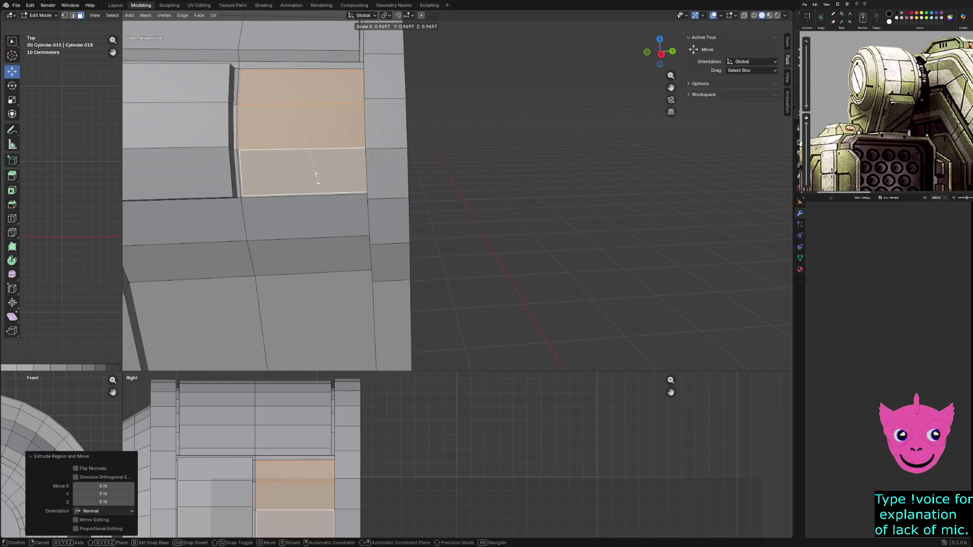
click(317, 177)
Extrude the two faces about 0.107 m inward along their normal
middle_drag(318, 177, 247, 183)
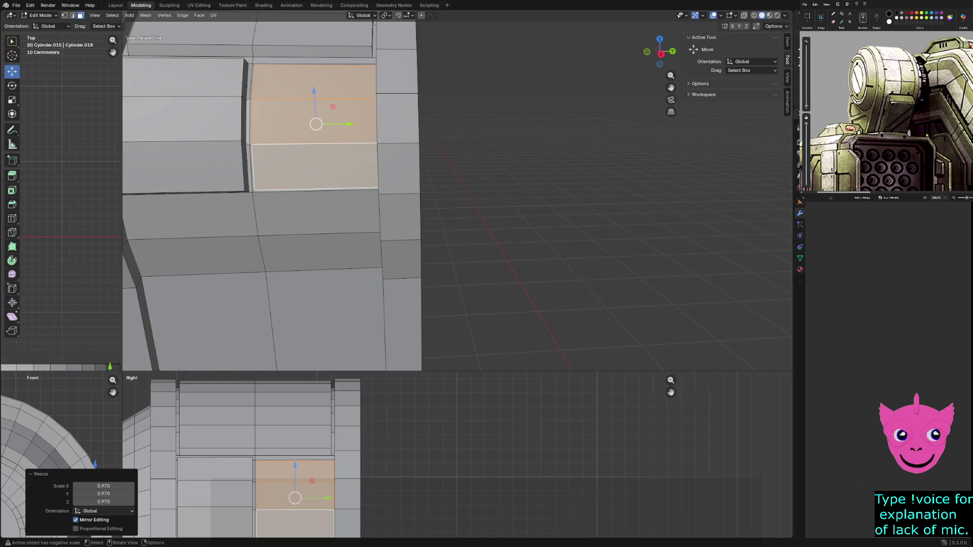
drag(350, 123, 344, 123)
mouse_move(344, 124)
middle_down()
mouse_move(350, 81)
mouse_move(354, 127)
middle_up()
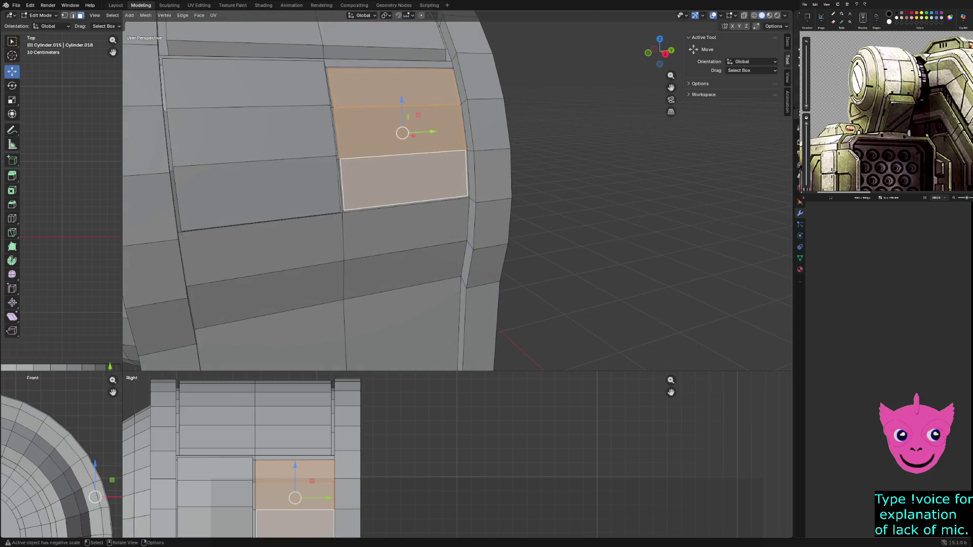
key(g)
key(z)
key(z)
click(118, 366)
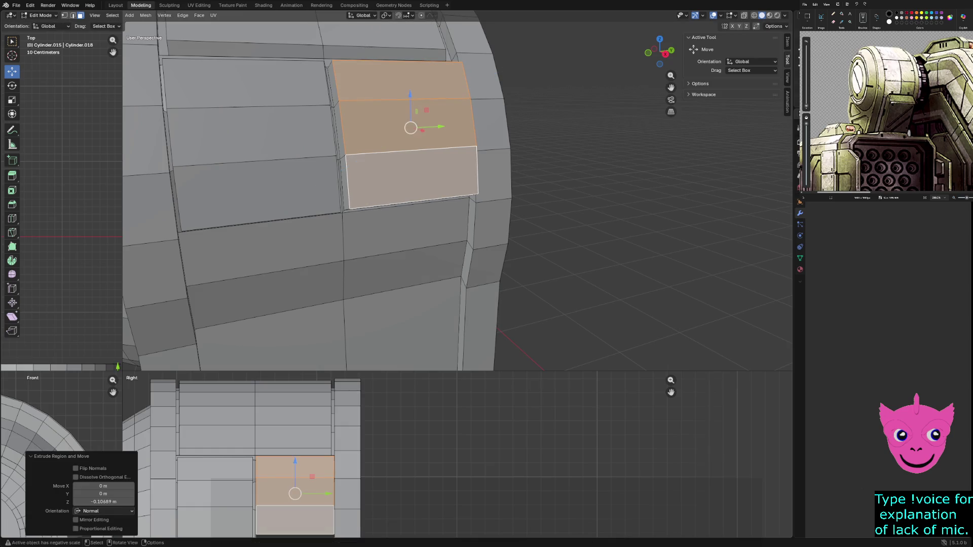
drag(117, 366, 468, 116)
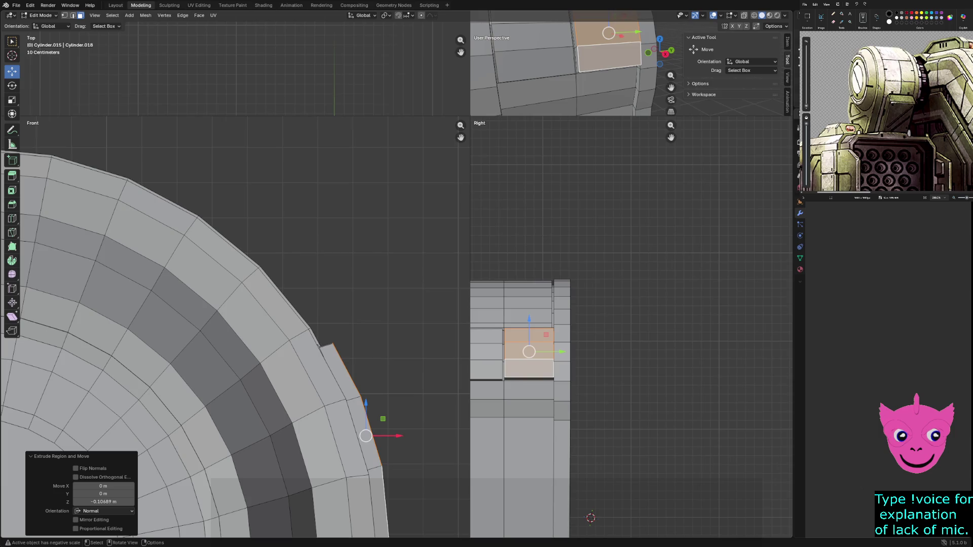
Shift the extruded faces about -0.0435 m on X and 0.0183 m up Z to fit the curve
key(g)
key(shift+y)
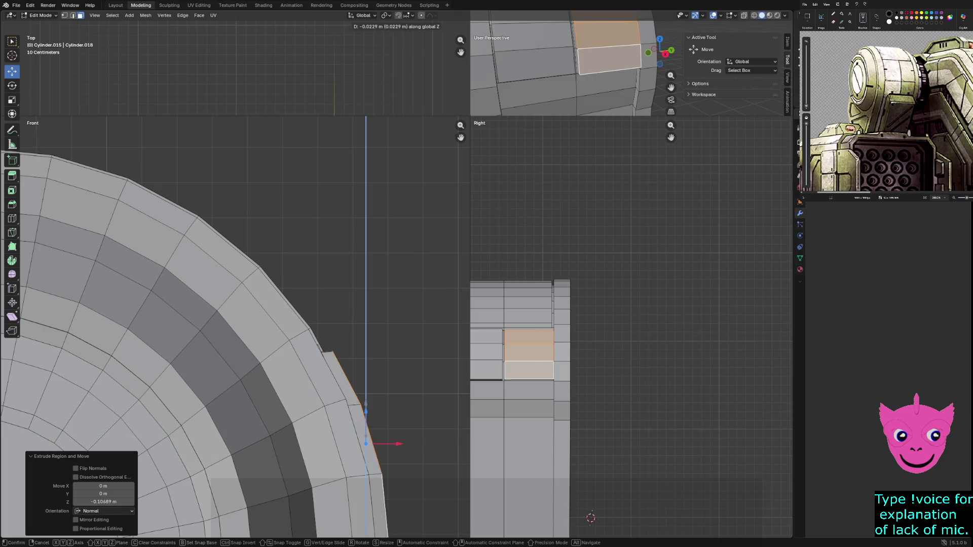
click(356, 444)
key(z)
click(304, 430)
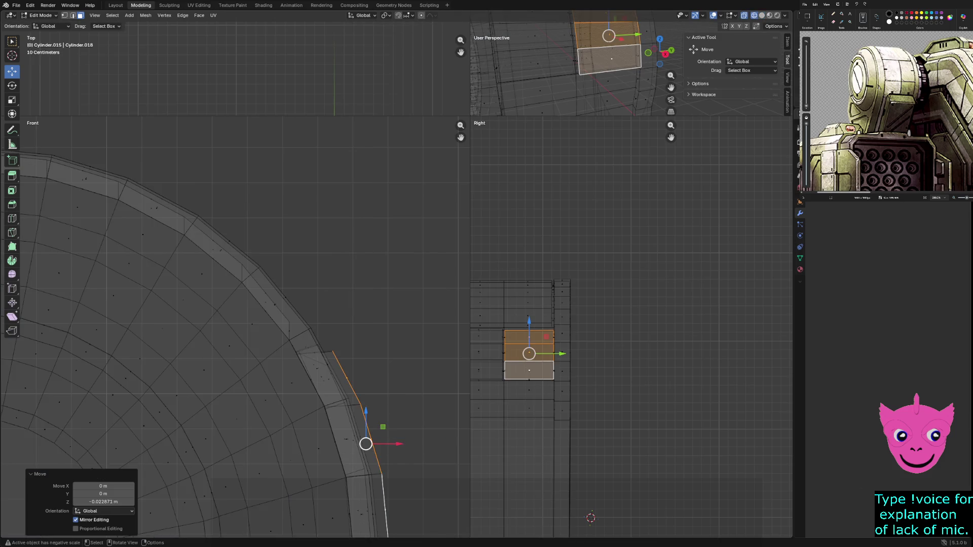
drag(366, 444, 350, 437)
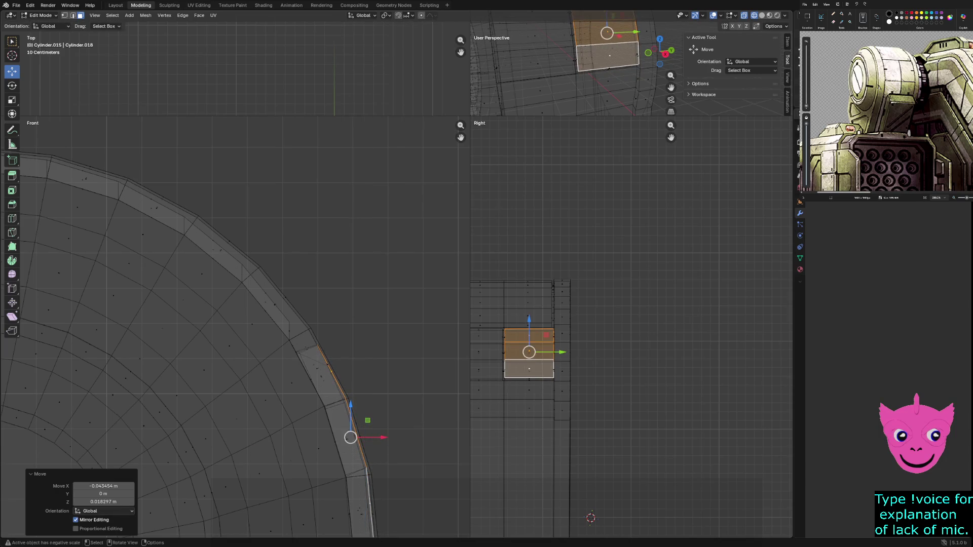
scroll(630, 327, up, 1)
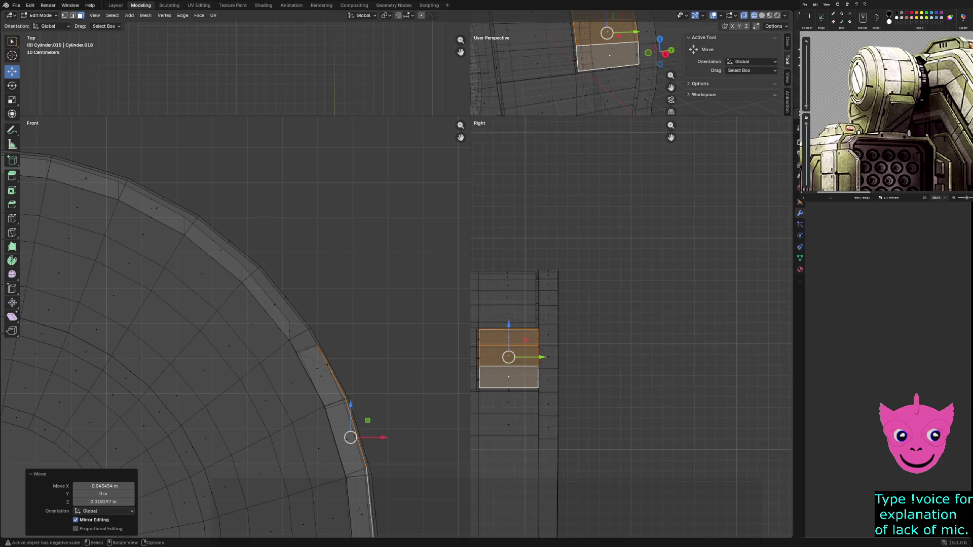
key(z)
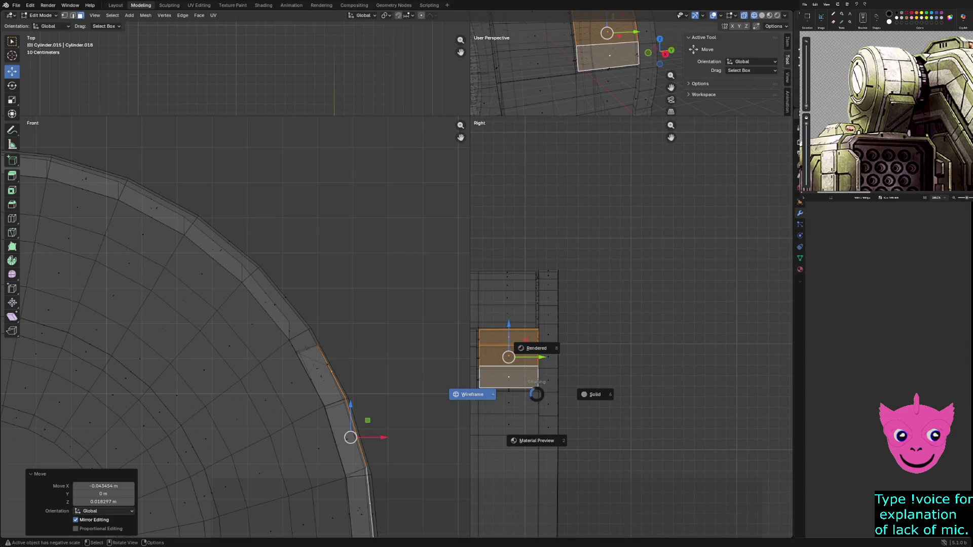
click(595, 394)
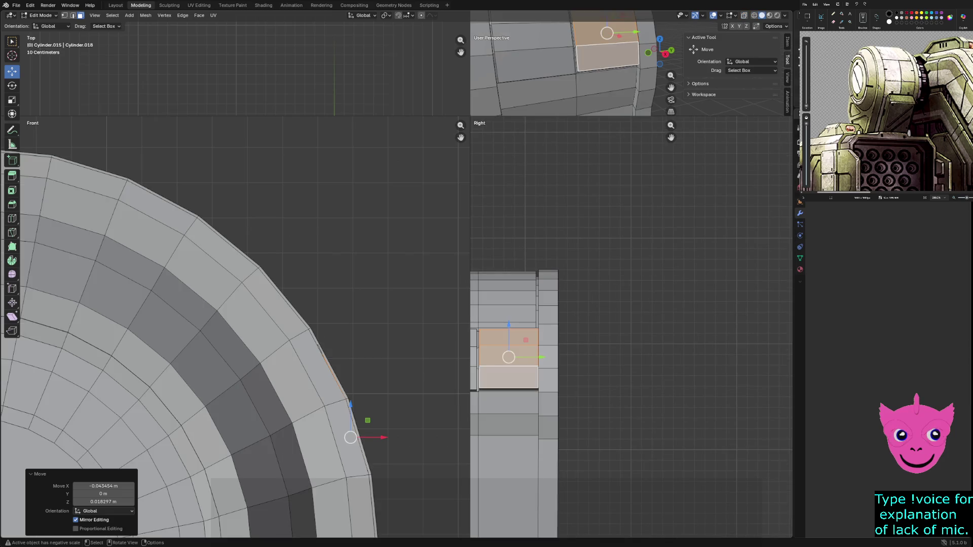
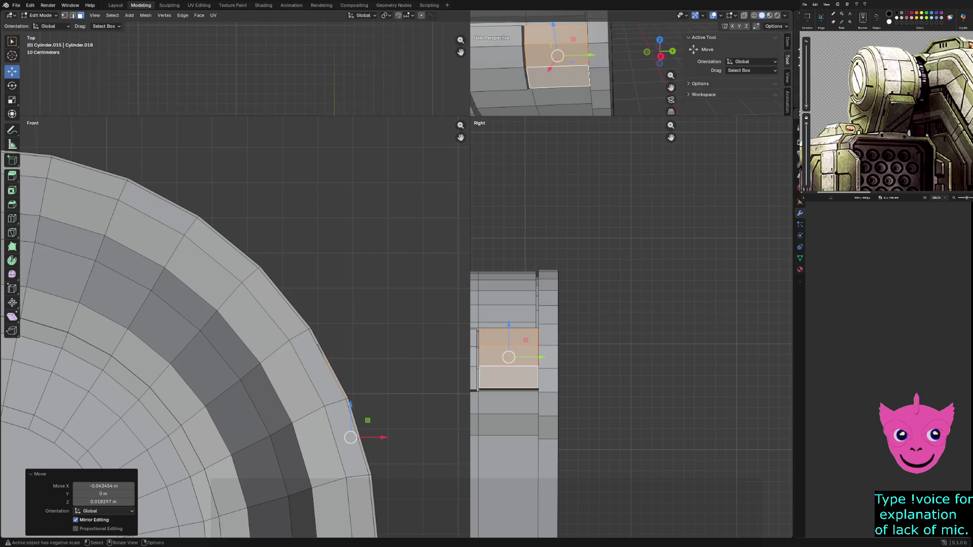
Undo the panel move and scale the panel faces to 0.97 along Y
mouse_move(568, 66)
middle_down()
mouse_move(616, 63)
mouse_move(598, 63)
middle_up()
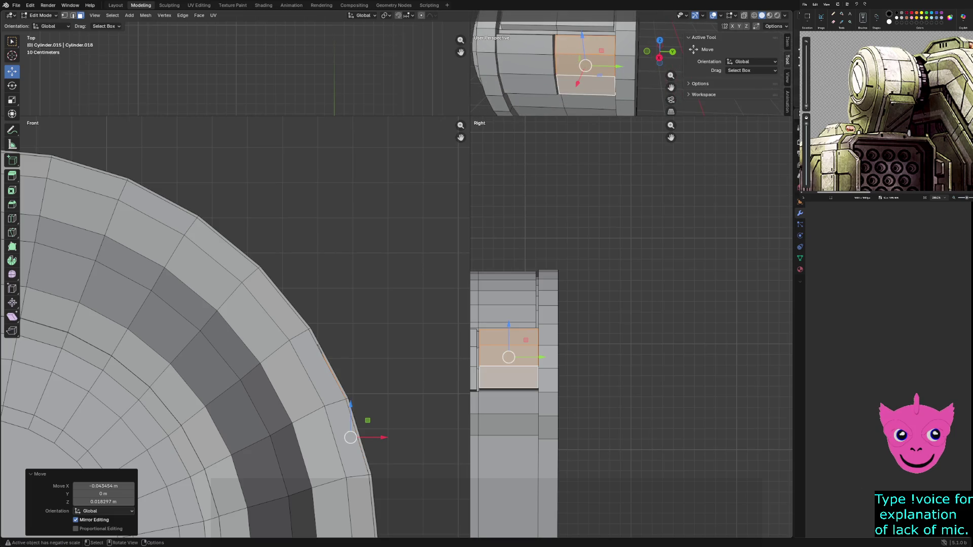
key(ctrl+z)
key(s)
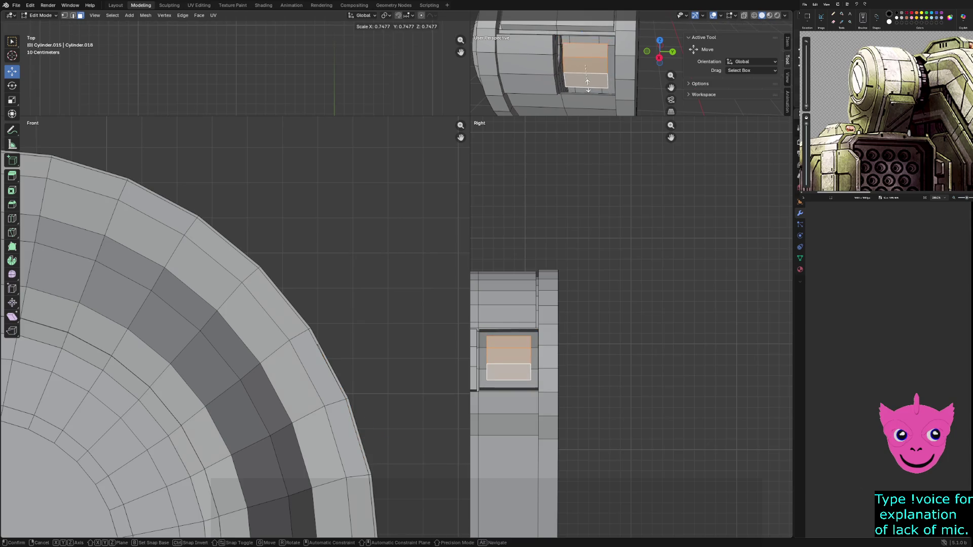
key(y)
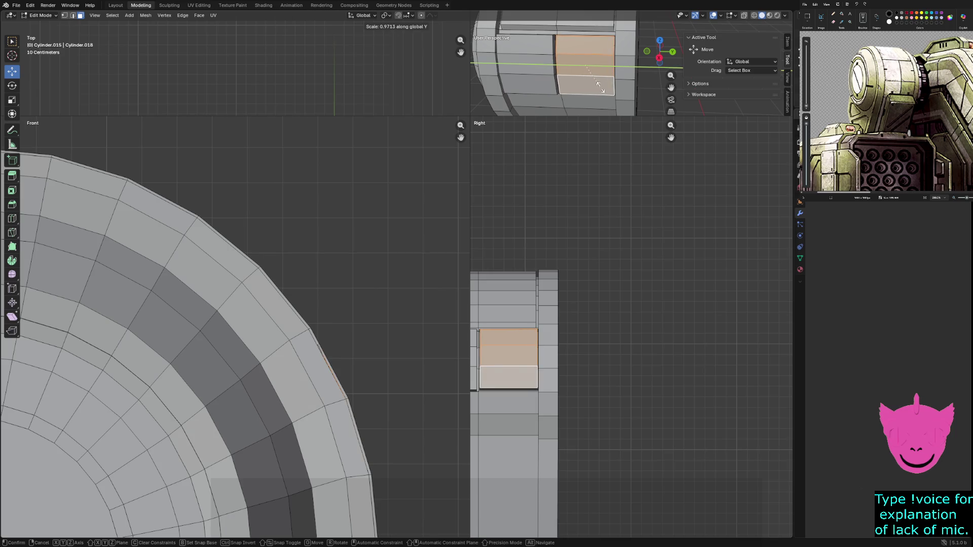
click(601, 87)
Deselect all and enlarge the perspective view to face the armor panels
click(365, 419)
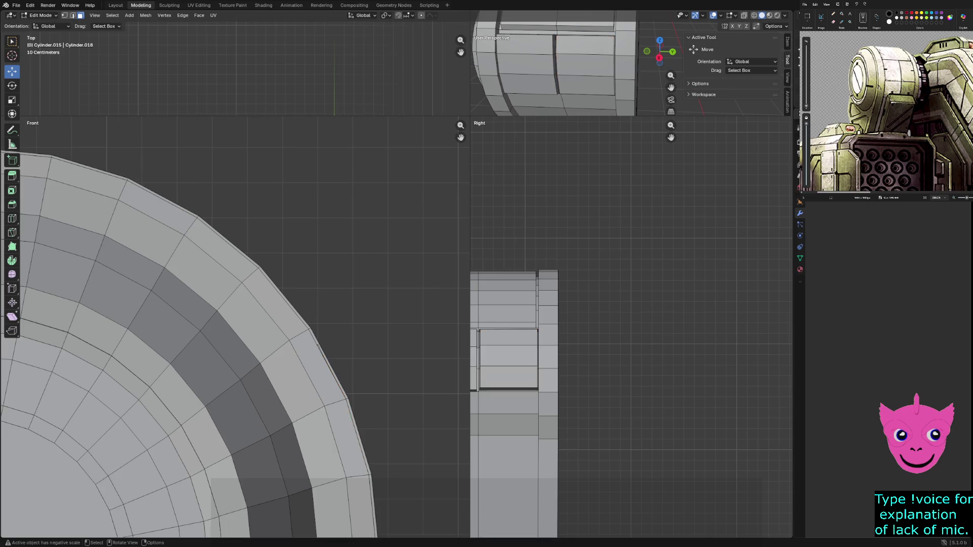
middle_drag(558, 66, 588, 61)
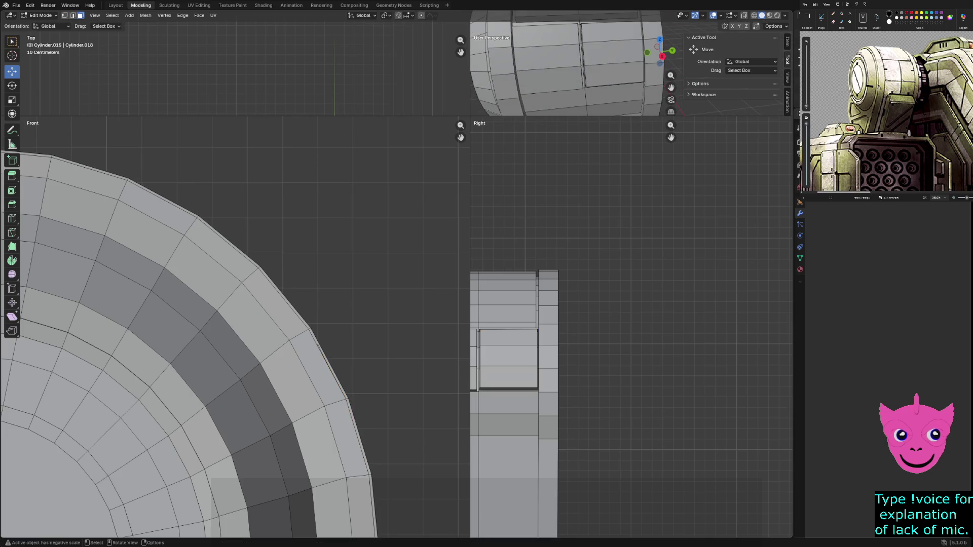
drag(470, 117, 143, 397)
mouse_move(583, 228)
middle_down()
mouse_move(565, 214)
mouse_move(507, 223)
middle_up()
Extrude the two lower-left strip faces in place with 0 depth
scroll(516, 228, down, 3)
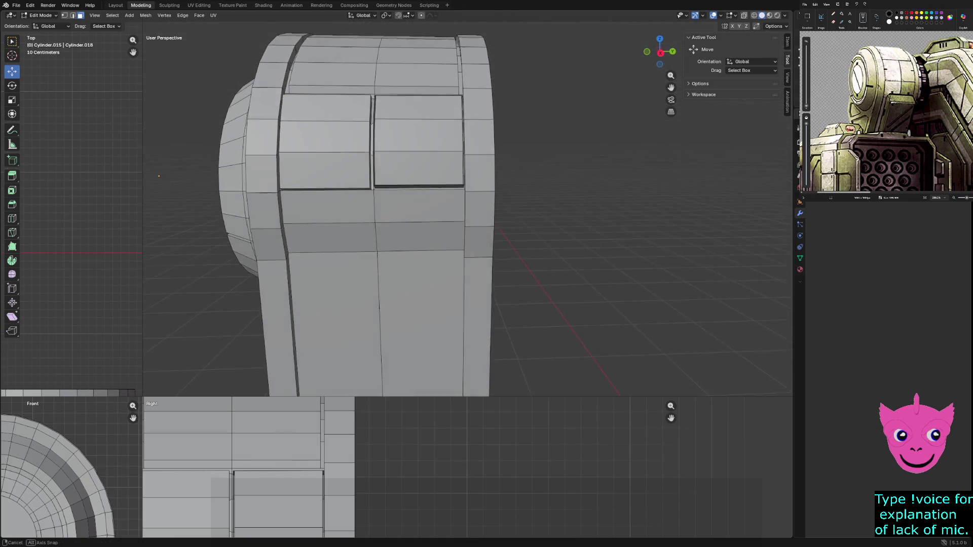
click(330, 208)
shift+click(332, 238)
shift+click(420, 205)
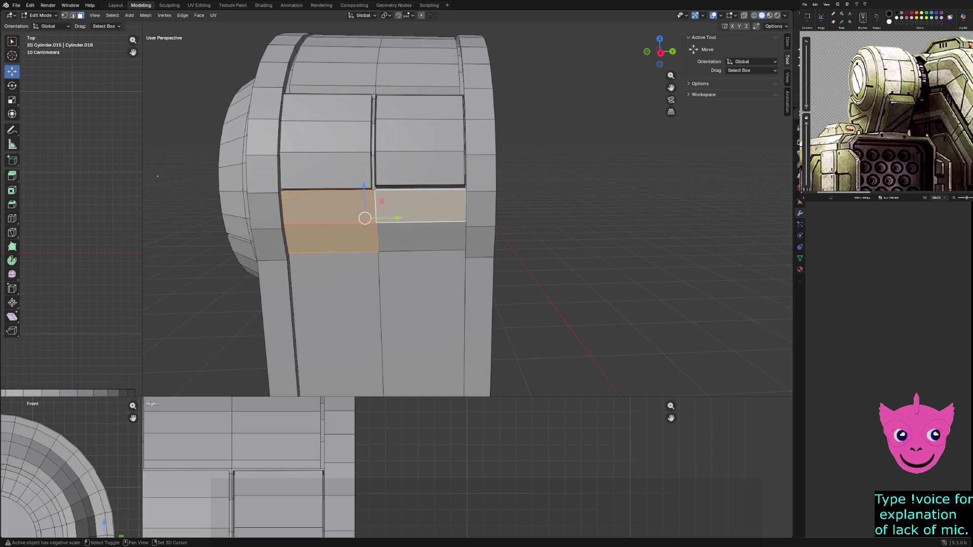
shift+click(420, 206)
shift+click(332, 238)
key(e)
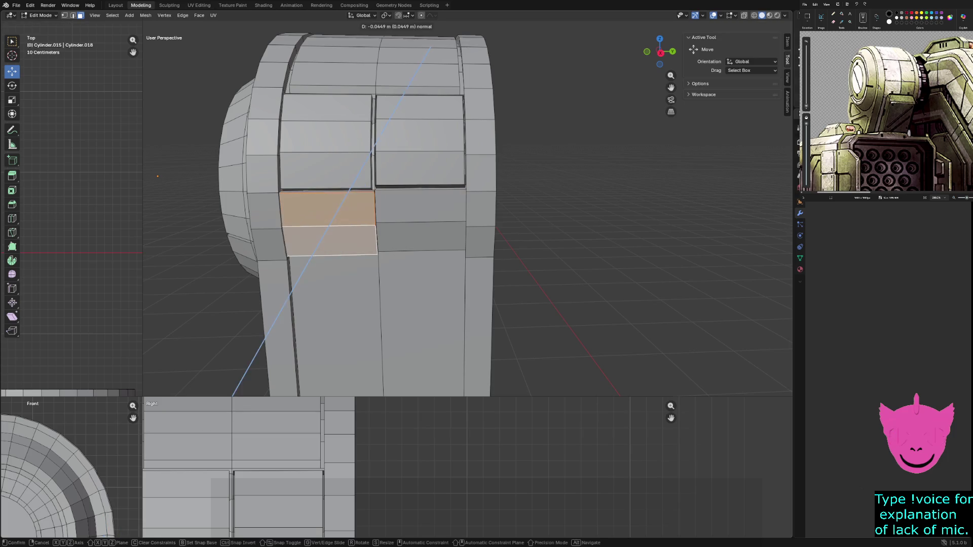
key(Return)
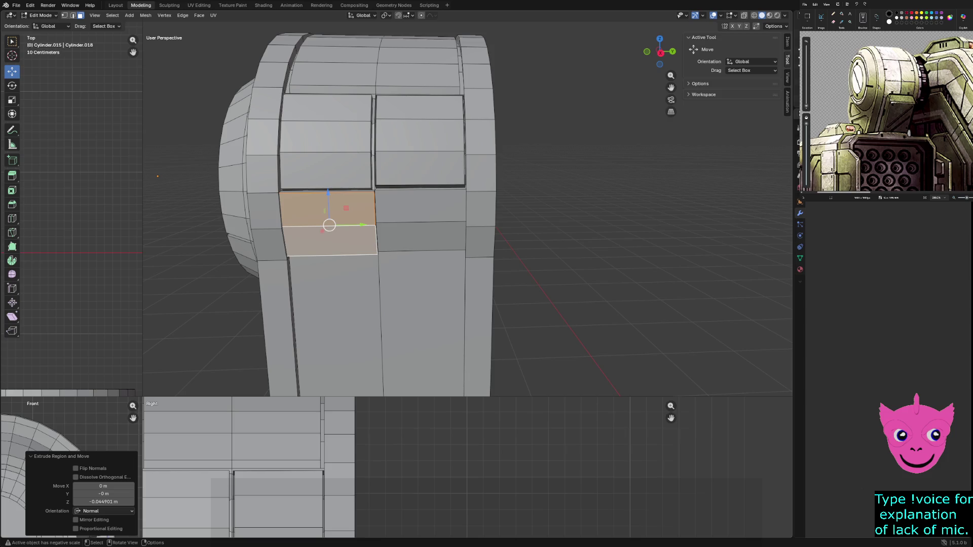
click(104, 501)
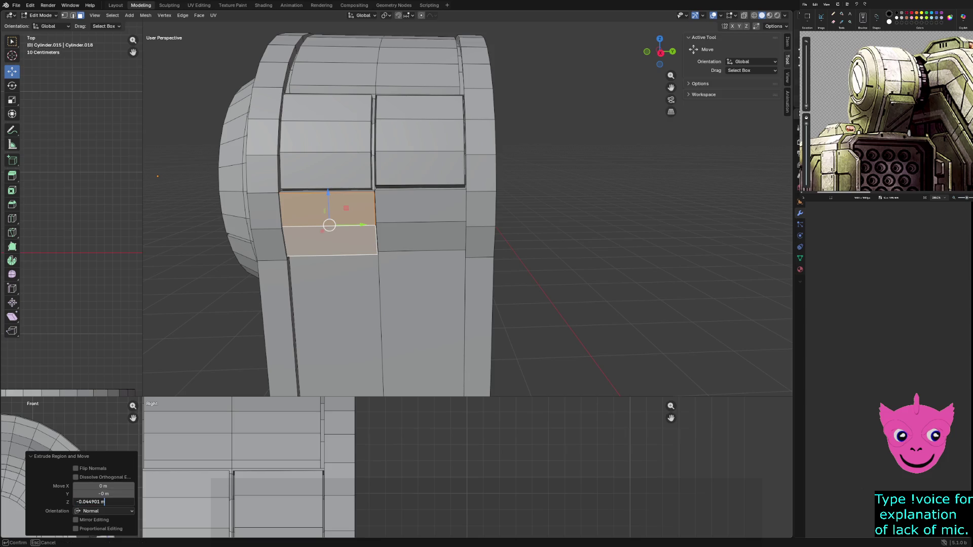
text(0)
key(Return)
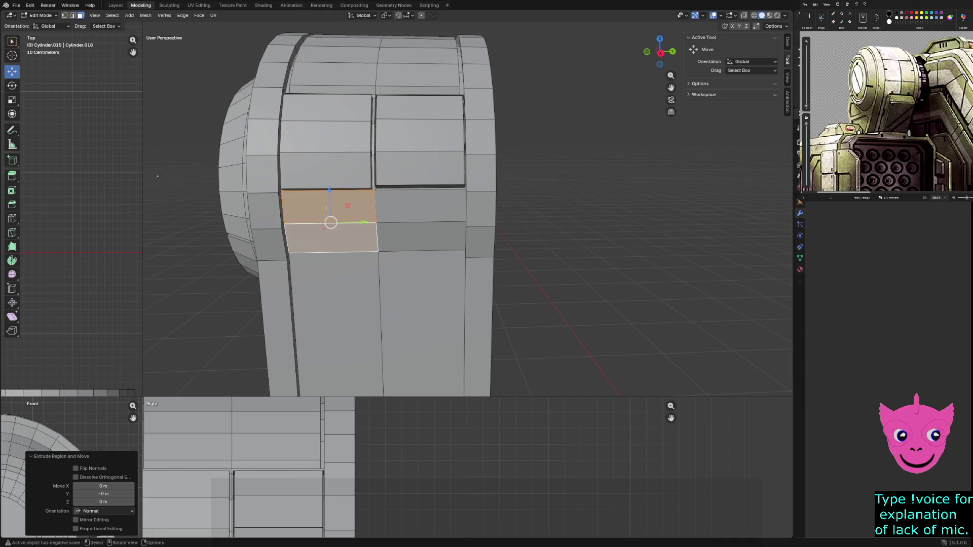
Extrude the two right strip faces in place
click(420, 205)
shift+click(421, 236)
key(e)
key(Escape)
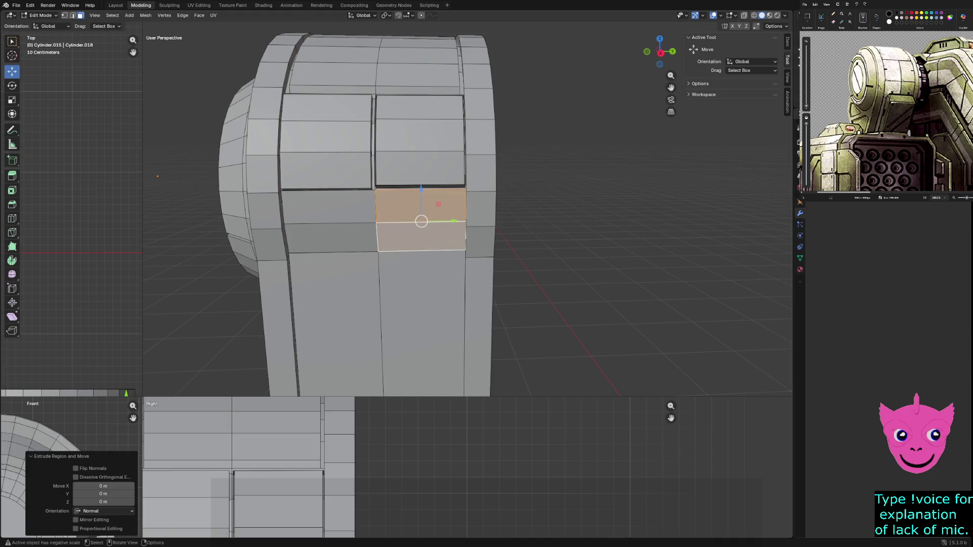
Extrude the whole strip about 0.068 m and shrink it to 0.92
shift+click(330, 205)
ctrl+click(329, 238)
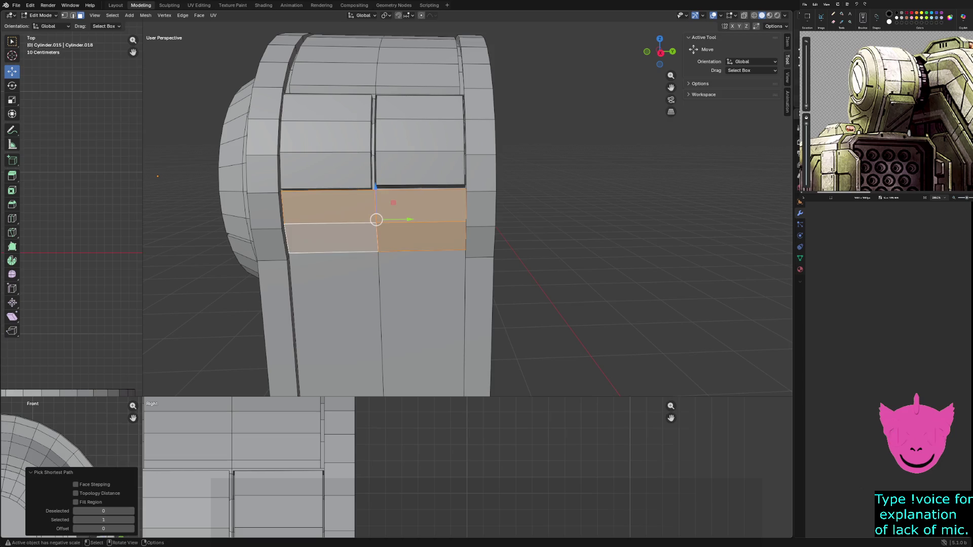
key(e)
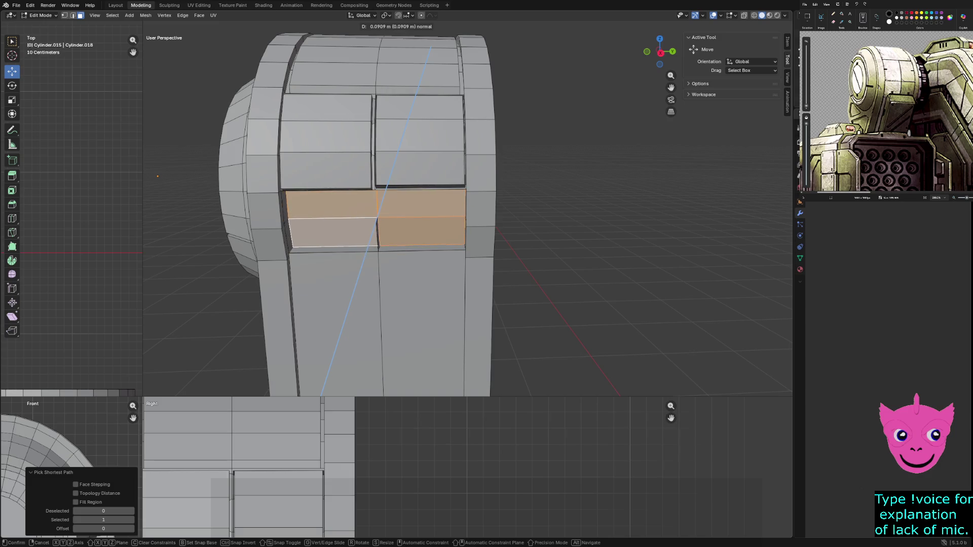
key(Return)
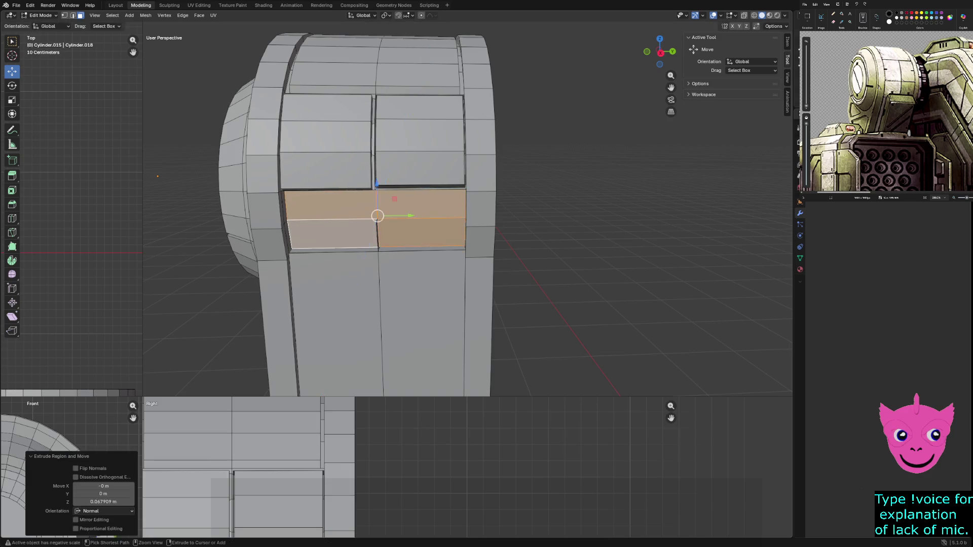
key(s)
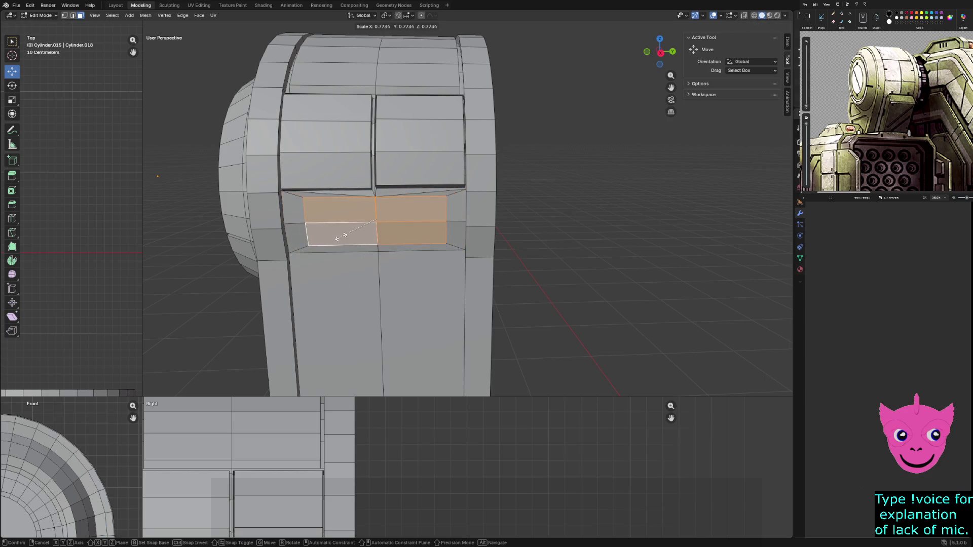
key(Return)
Rescale the left and right halves of the strip separately
mouse_move(456, 228)
middle_down()
mouse_move(517, 203)
mouse_move(446, 223)
middle_up()
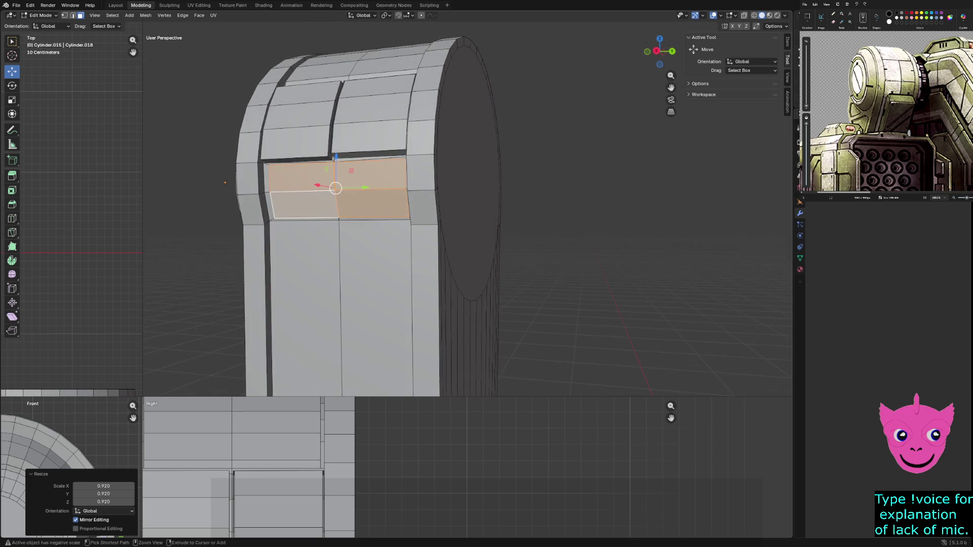
click(299, 174)
shift+click(302, 207)
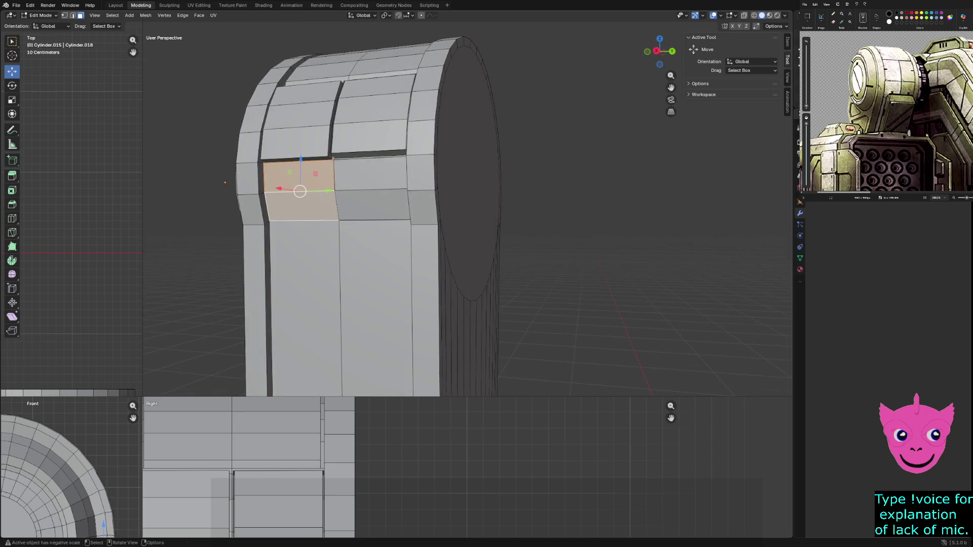
key(s)
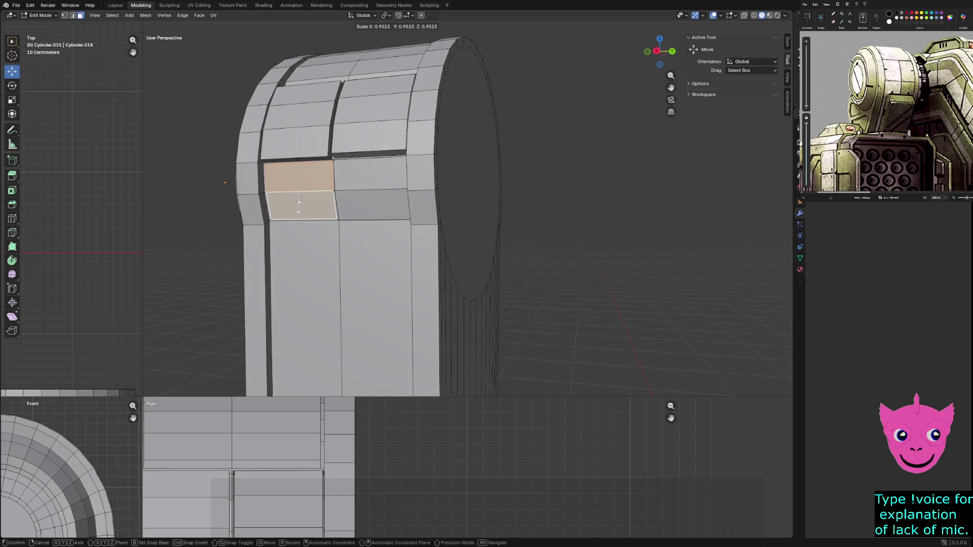
click(298, 207)
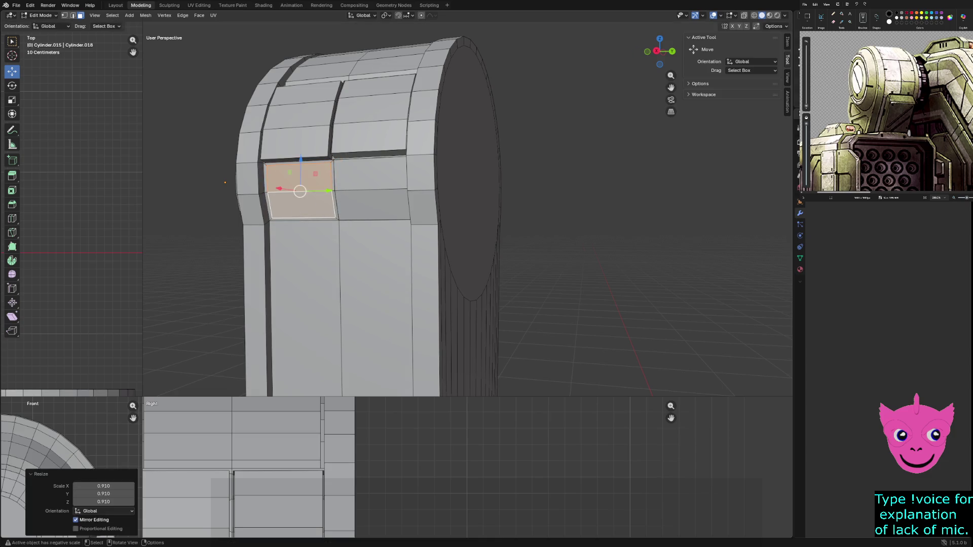
click(370, 172)
shift+click(373, 206)
key(s)
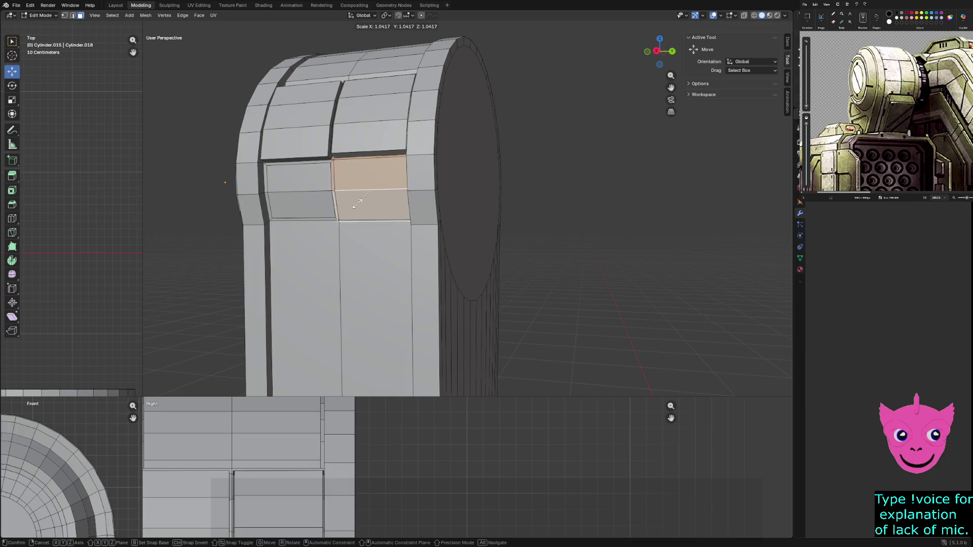
click(344, 210)
Push the whole panel strip inward about 0.071 m and widen the Front and Right views
middle_drag(355, 228, 430, 230)
shift+click(335, 185)
shift+click(334, 217)
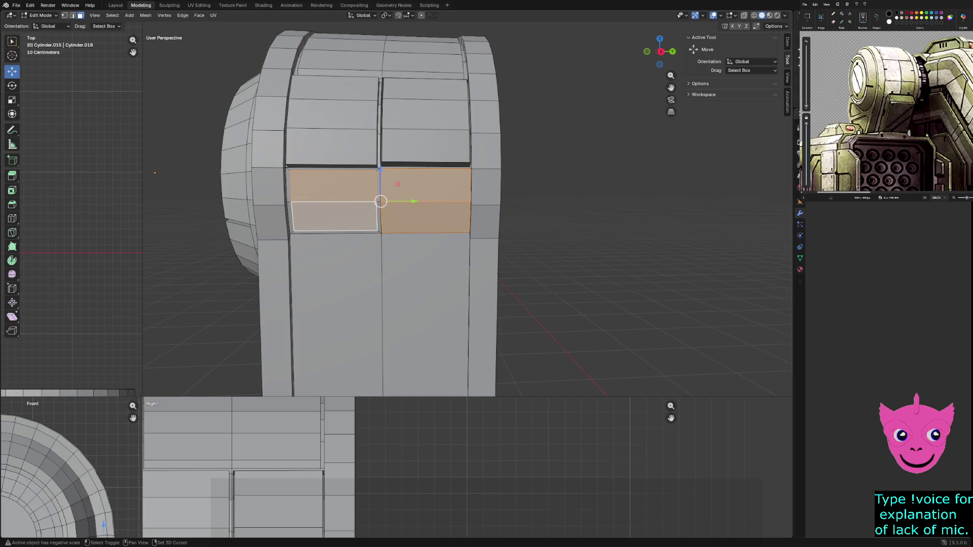
key(g)
key(z)
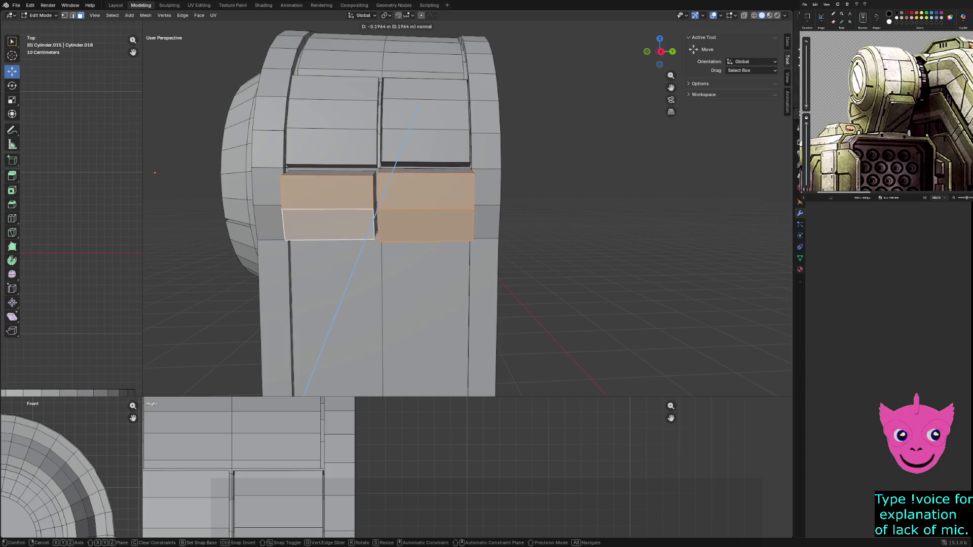
key(Return)
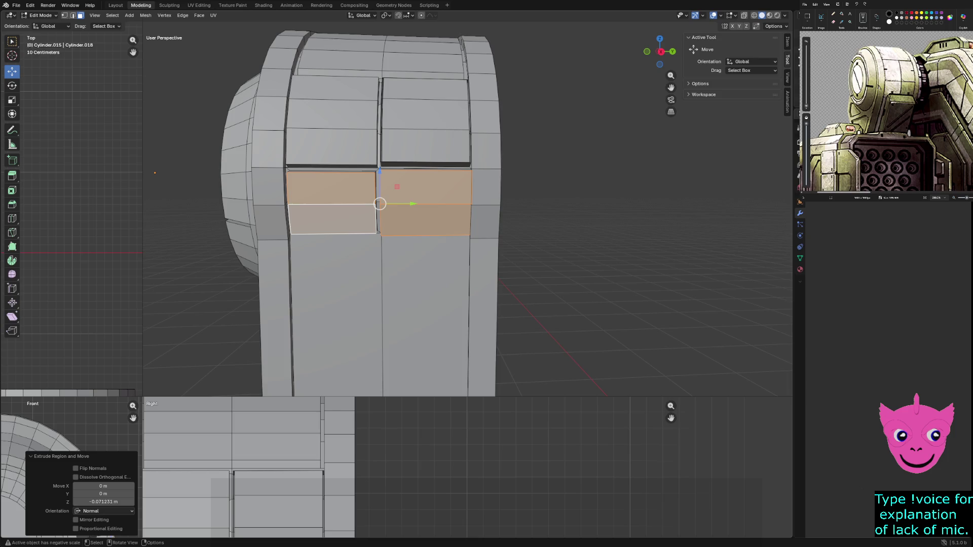
drag(143, 398, 398, 117)
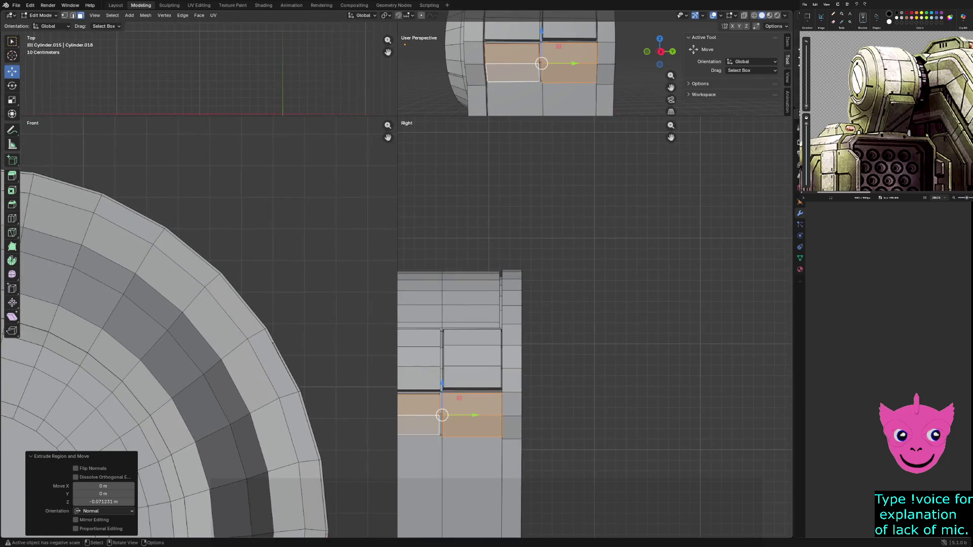
Cancel the sideways X move of the extruded faces and deselect everything
scroll(203, 329, down, 3)
mouse_move(202, 355)
shift+middle_down()
mouse_move(205, 335)
mouse_move(223, 324)
shift+middle_up()
key(g)
key(x)
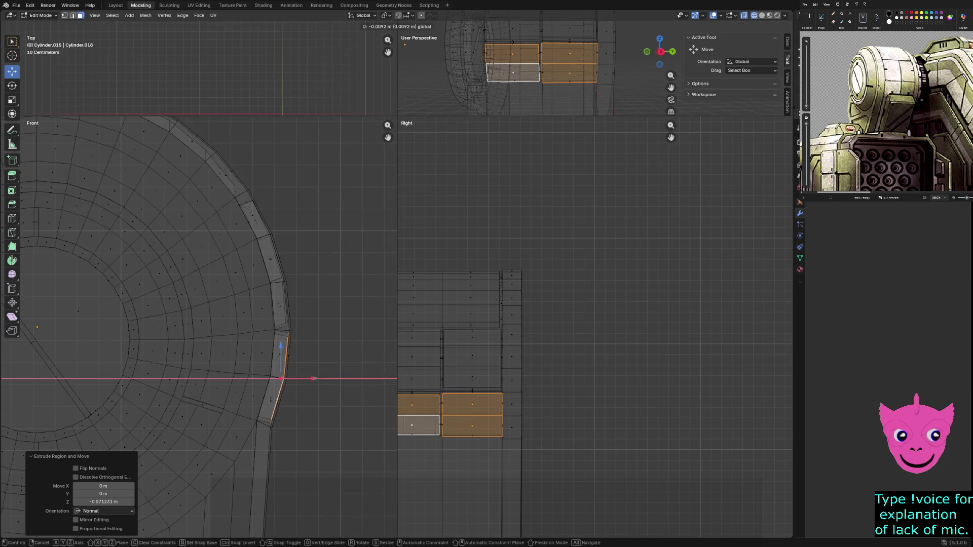
key(Escape)
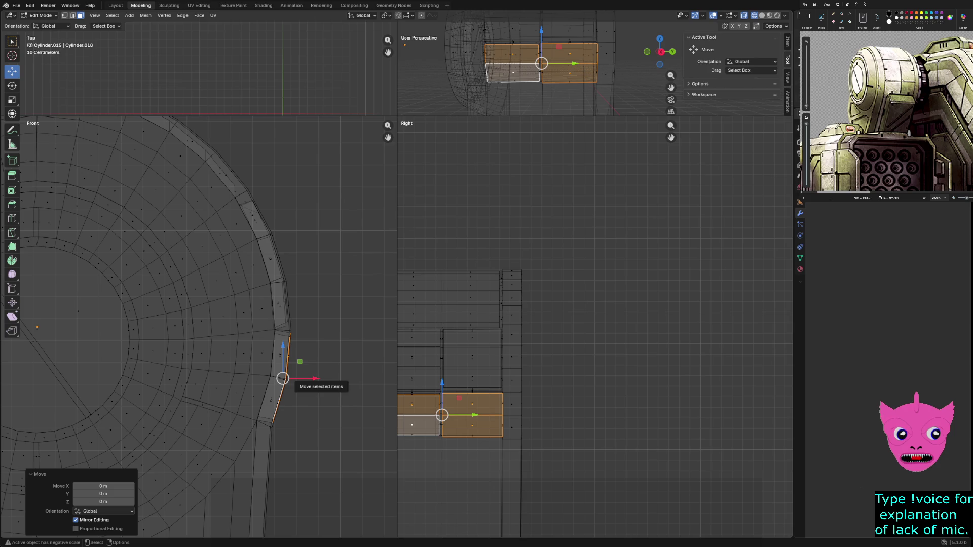
key(alt+a)
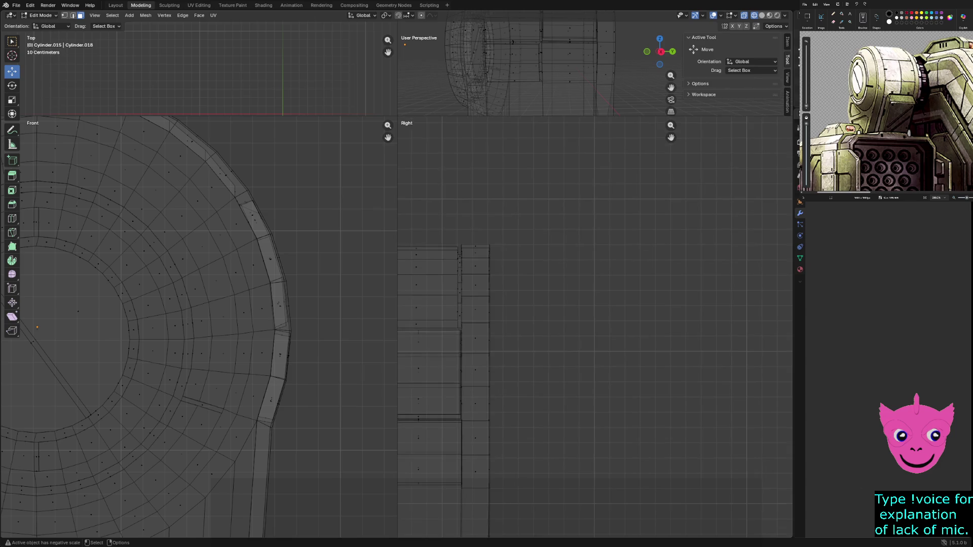
Try lowering the side panel's two bottom faces along Z, then undo and deselect
scroll(507, 304, up, 4)
scroll(595, 328, up, 1)
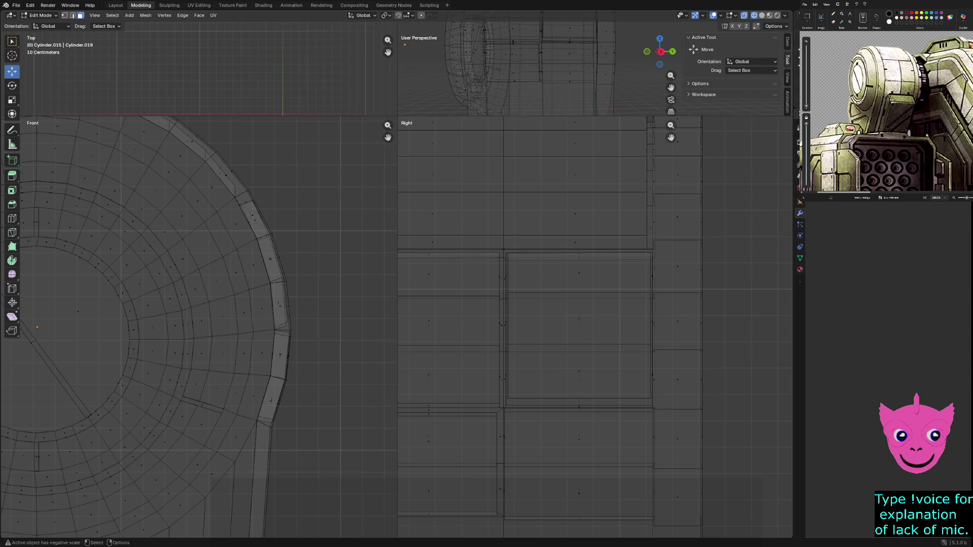
click(579, 436)
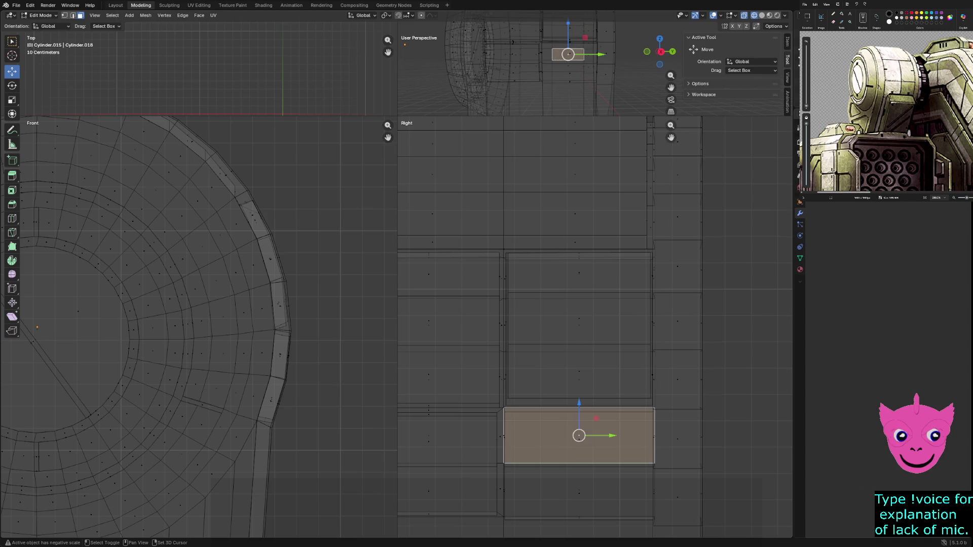
shift+click(579, 491)
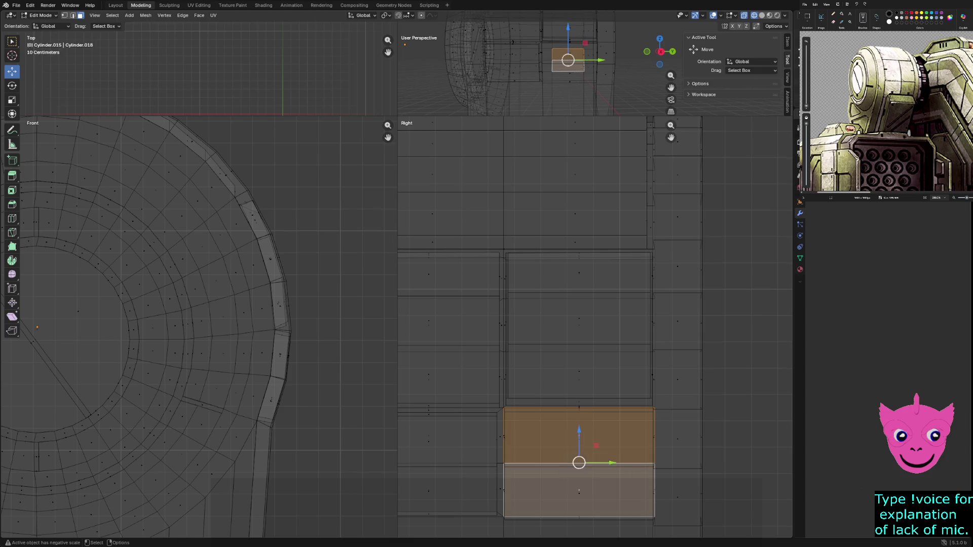
key(g)
key(z)
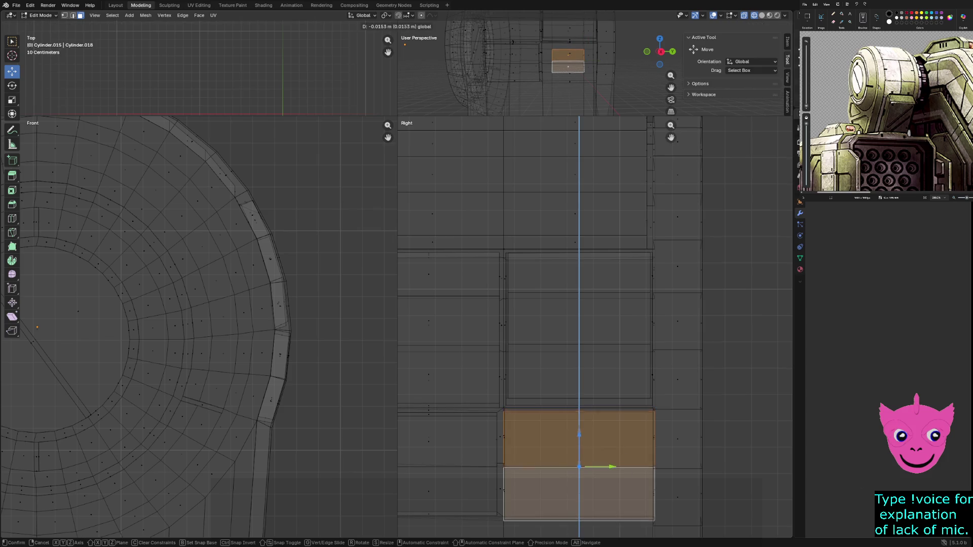
key(Return)
key(ctrl+z)
key(ctrl+z)
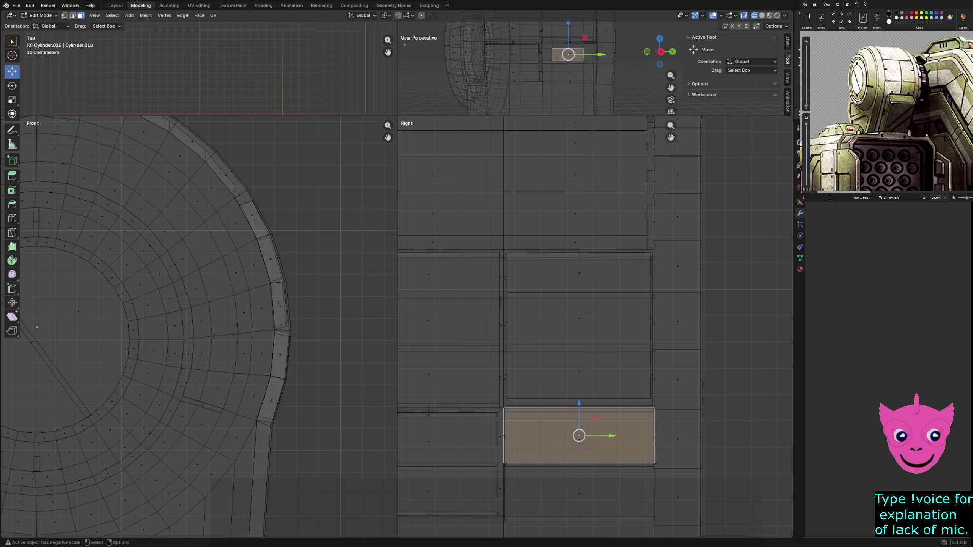
scroll(593, 325, up, 1)
key(alt+a)
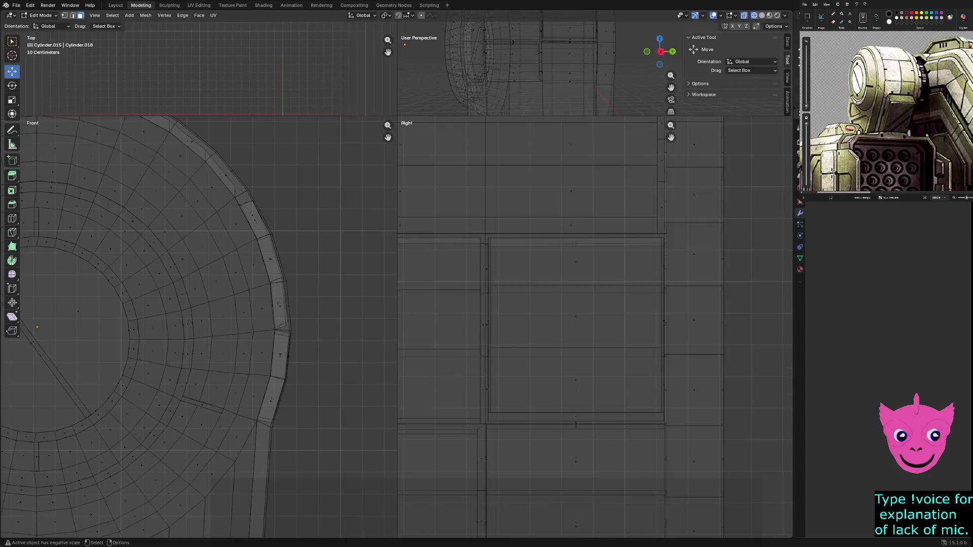
Lower the thin strip under the inset panel about 0.018 m along Z
click(576, 427)
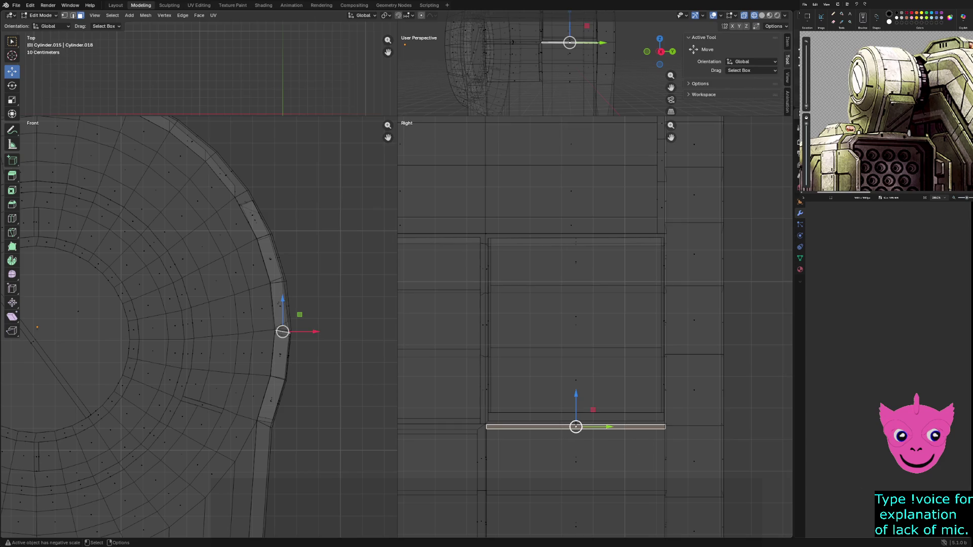
key(g)
key(z)
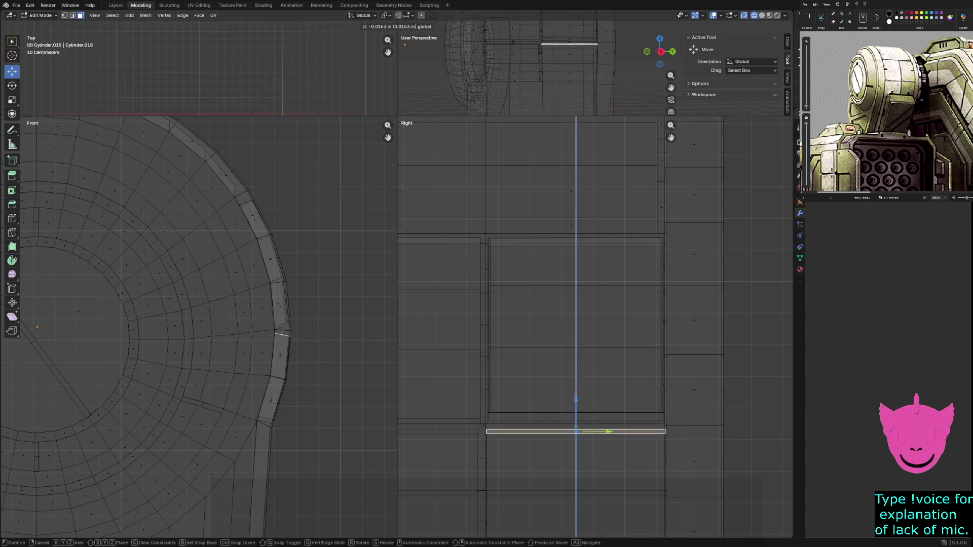
key(Return)
key(alt+a)
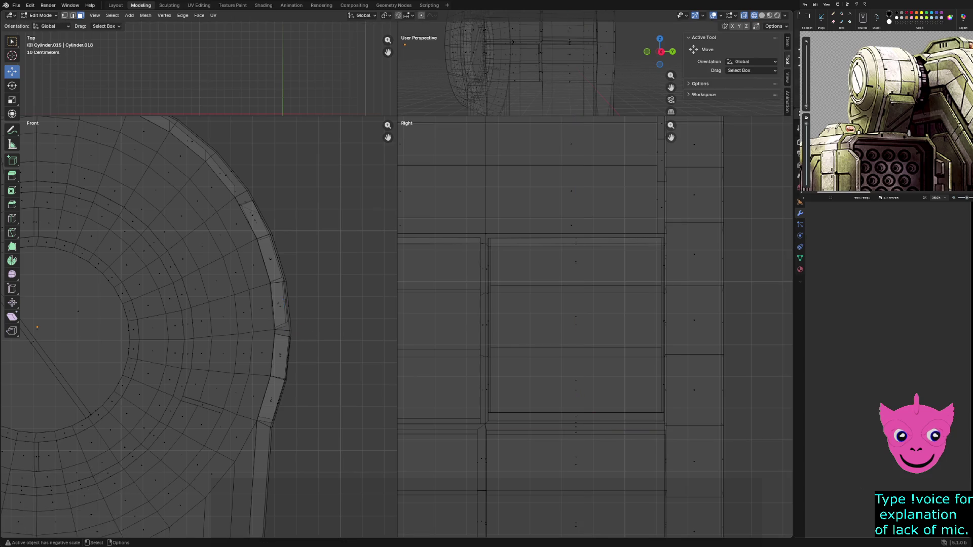
click(532, 81)
Switch to Solid shading, select the strip under the left panel, and pan the side view
key(z)
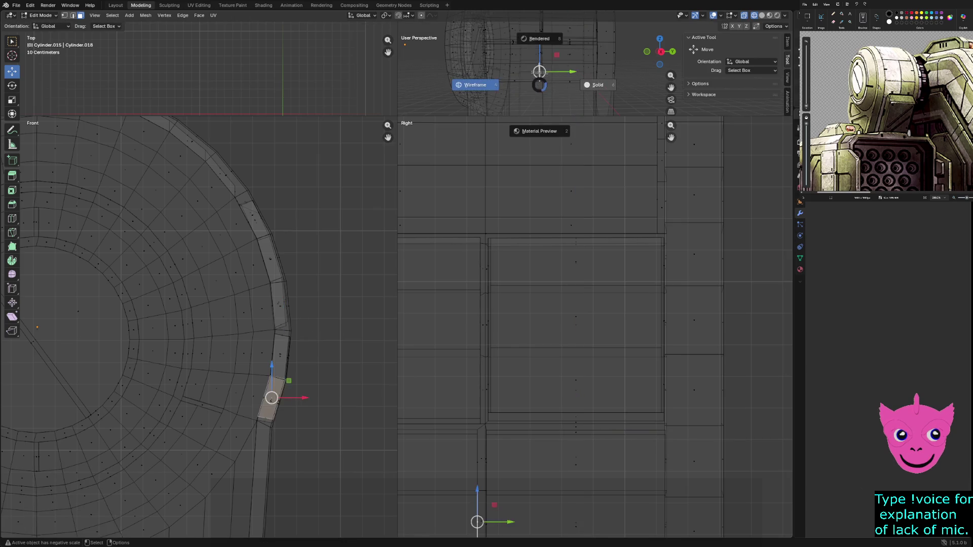
click(550, 83)
mouse_move(550, 82)
middle_down()
mouse_move(527, 71)
mouse_move(555, 71)
mouse_move(524, 100)
middle_up()
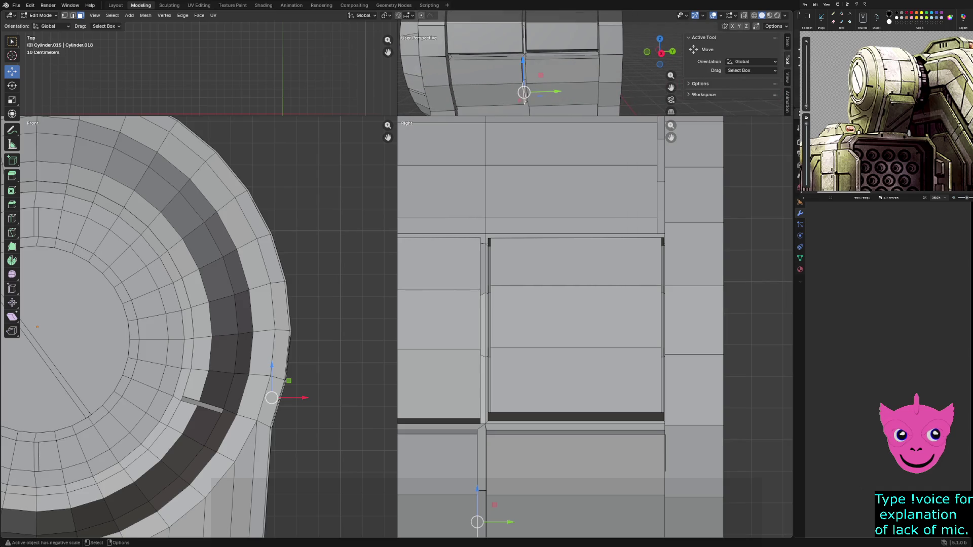
click(438, 426)
shift+click(575, 417)
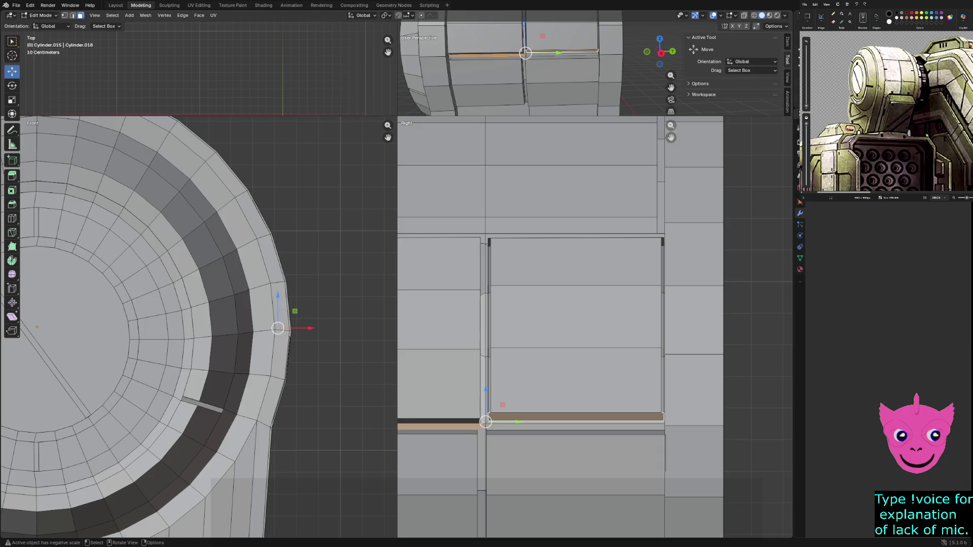
key(ctrl+z)
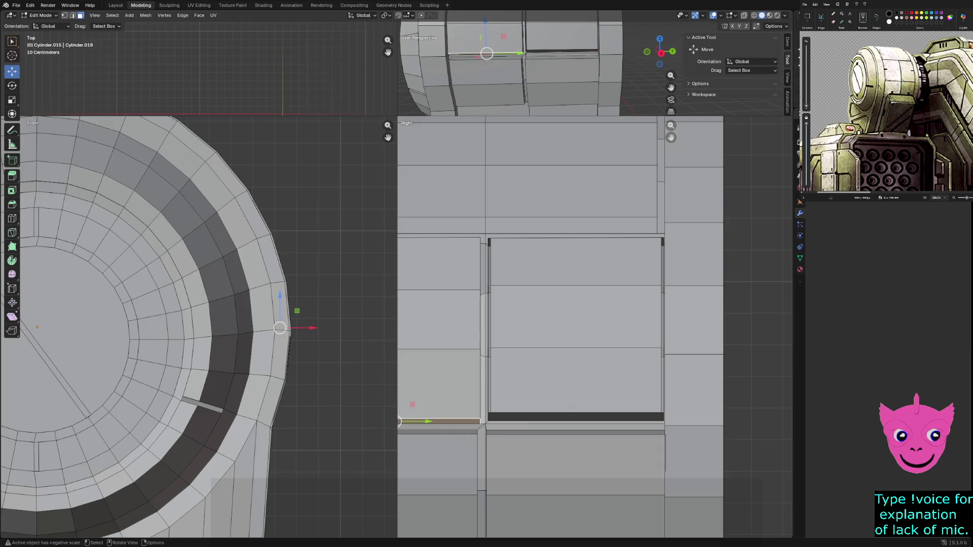
shift+middle_drag(558, 329, 667, 317)
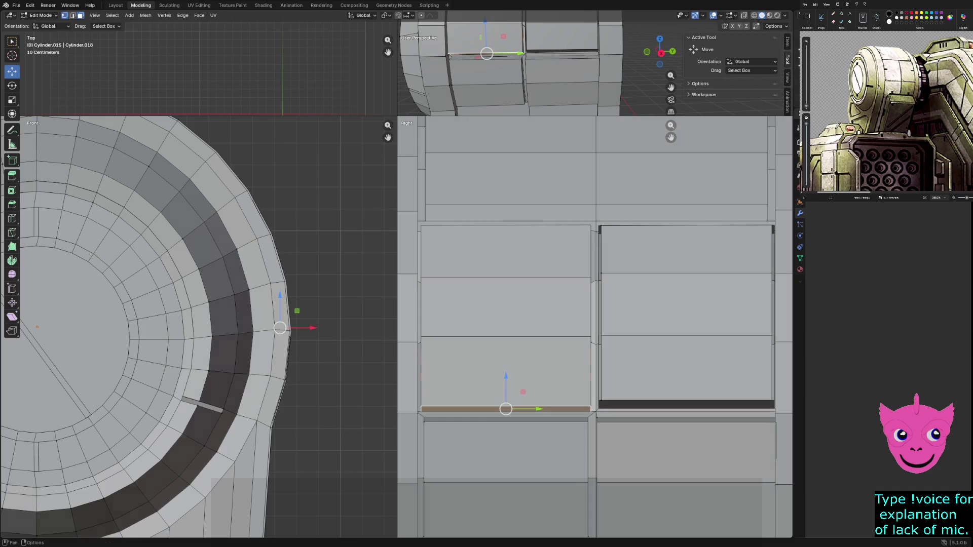
Select the left panel's bottom edge vertices in vertex mode
key(ctrl+z)
click(421, 408)
shift+click(591, 408)
shift+click(590, 407)
shift+click(424, 418)
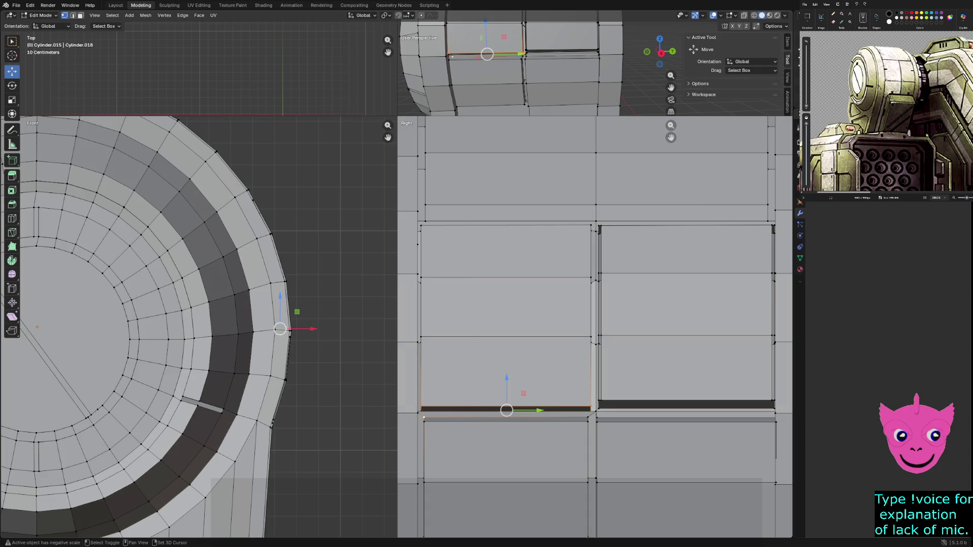
shift+click(424, 417)
Raise the left panel's bottom edge vertices about 0.006 m with the Z gizmo
shift+click(421, 411)
drag(506, 379, 506, 377)
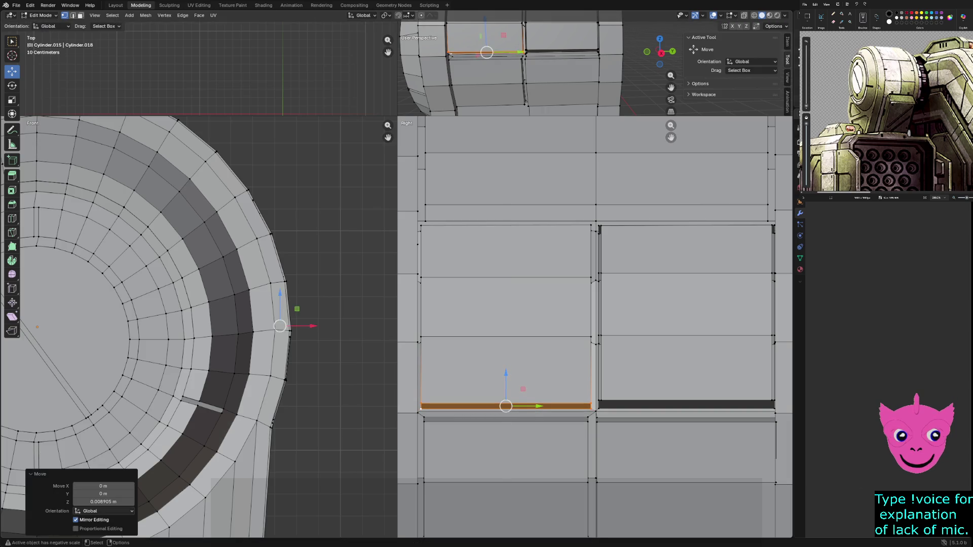
shift+click(590, 410)
shift+click(417, 413)
drag(506, 407, 506, 404)
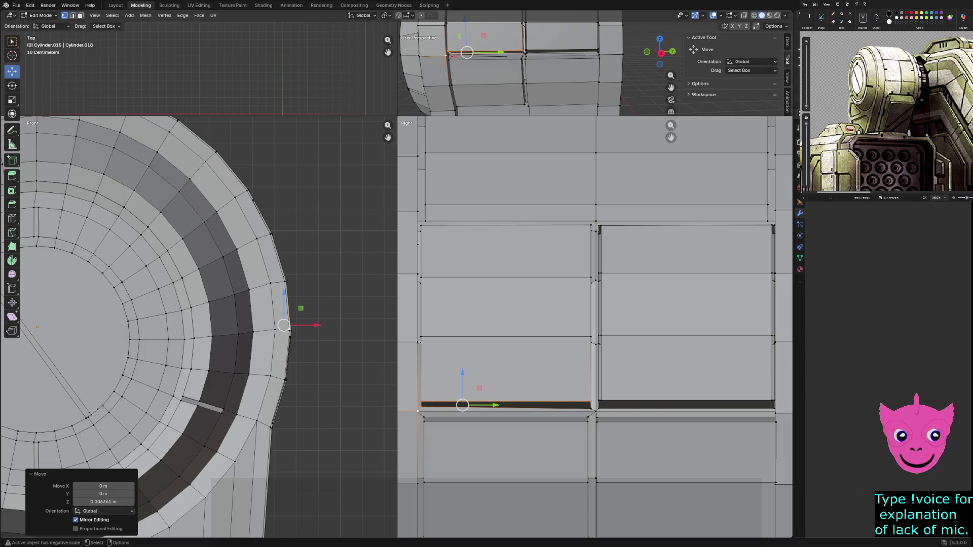
Lower the panel's left corner vertex about 0.0085 m along Z
scroll(595, 327, up, 1)
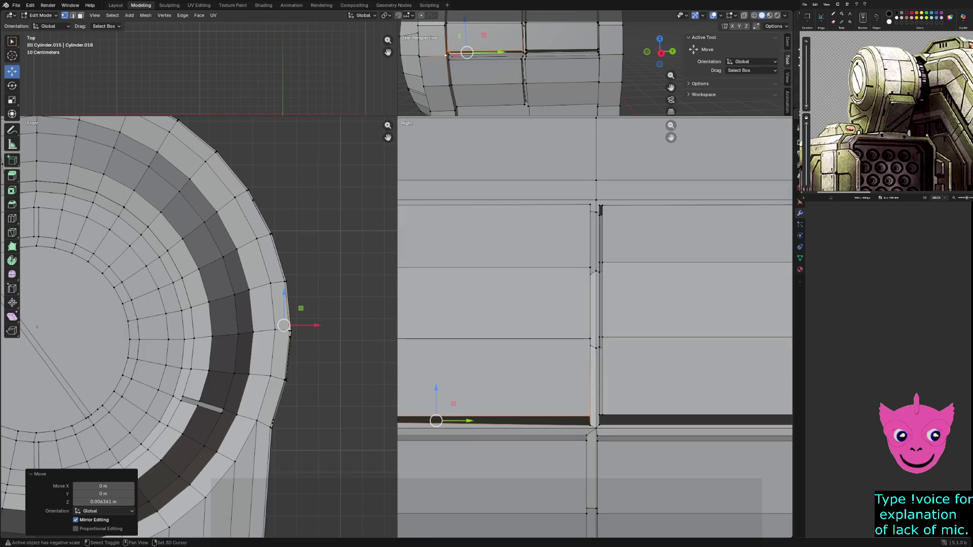
shift+middle_drag(596, 328, 685, 306)
click(475, 402)
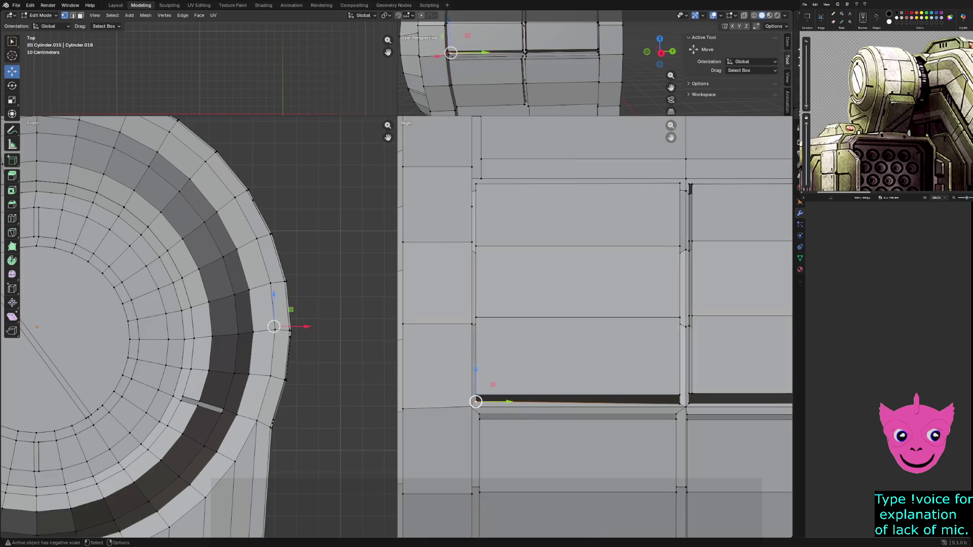
key(g)
key(z)
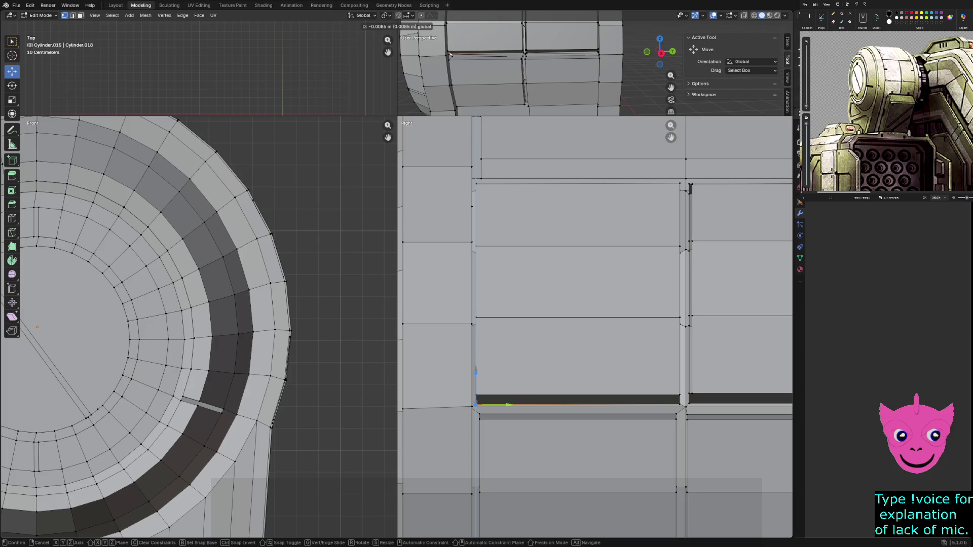
key(Return)
scroll(595, 327, down, 4)
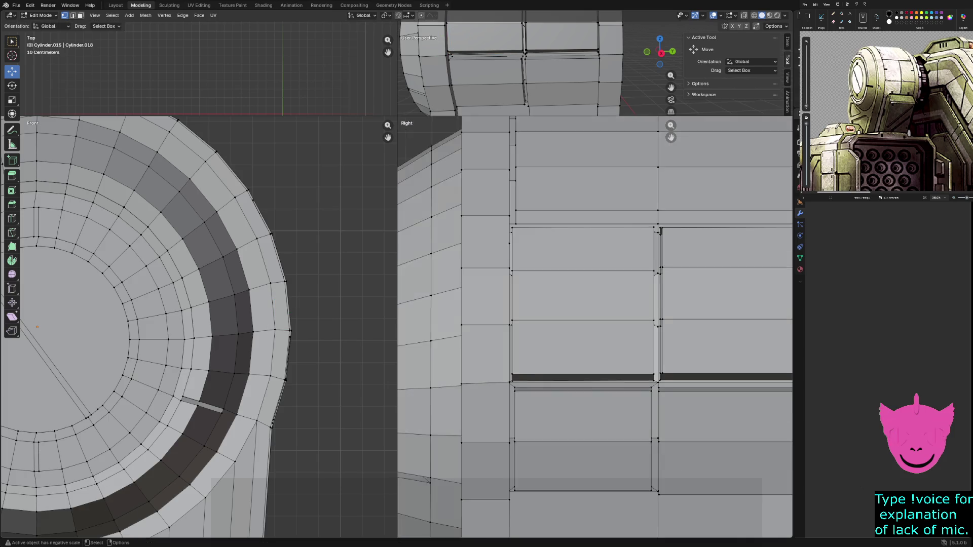
Box-select the upper panel's right-edge vertices and slide them along Y
scroll(596, 327, down, 4)
scroll(595, 327, up, 6)
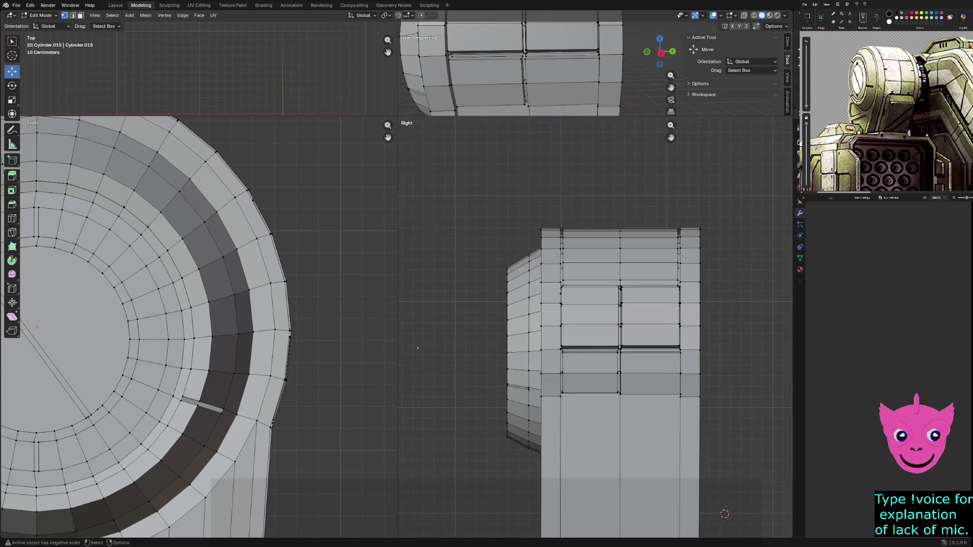
scroll(596, 328, up, 1)
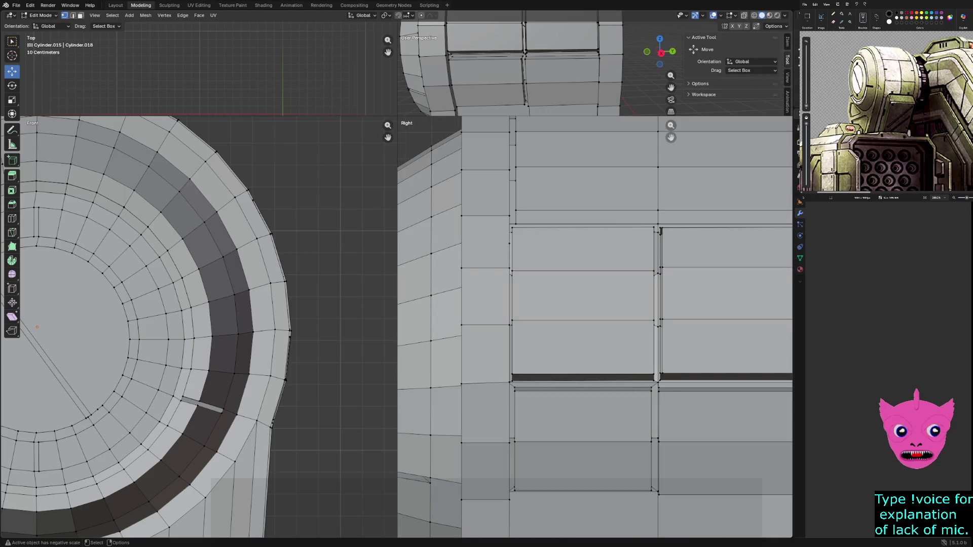
scroll(595, 329, up, 3)
drag(673, 423, 701, 151)
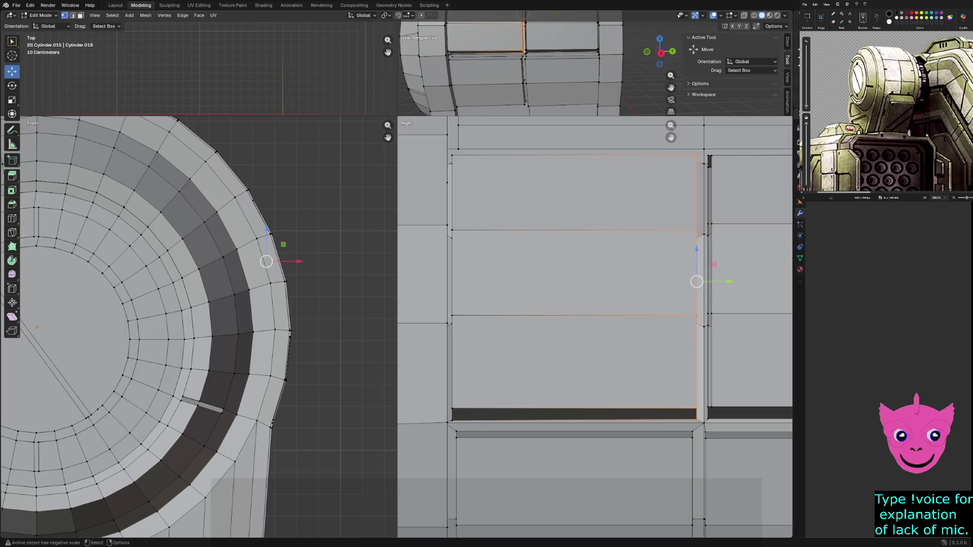
scroll(595, 327, down, 2)
drag(656, 498, 659, 398)
drag(694, 461, 696, 462)
Move the next right-edge vertices about 0.0127 m along Y, then shift the matching rim vertices in Front view
drag(669, 399, 671, 461)
drag(679, 534, 679, 534)
drag(701, 465, 708, 470)
key(alt+a)
drag(304, 349, 276, 400)
drag(707, 465, 712, 465)
Nudge the panel's lower corner vertex and the junction vertex along Y
click(272, 423)
drag(708, 528, 713, 529)
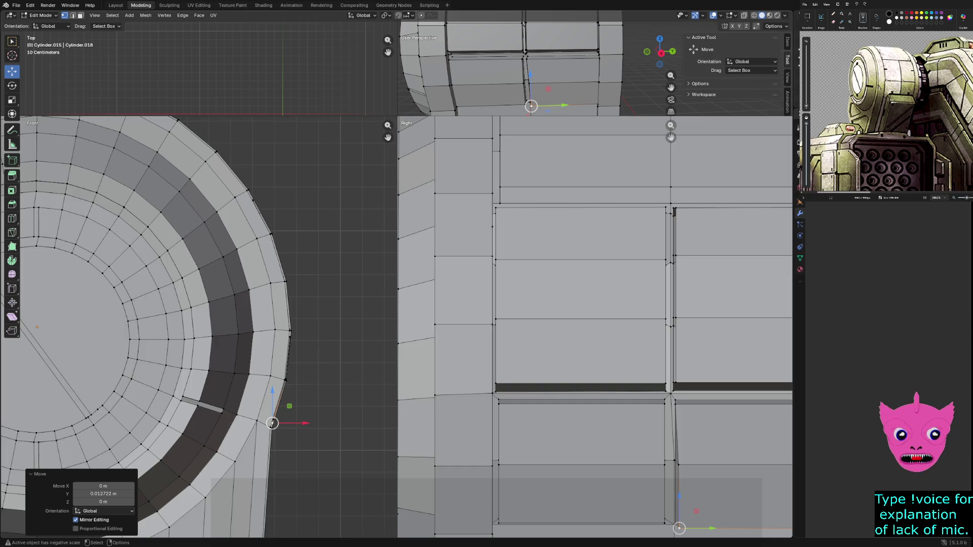
shift+middle_drag(712, 528, 621, 446)
scroll(592, 327, up, 4)
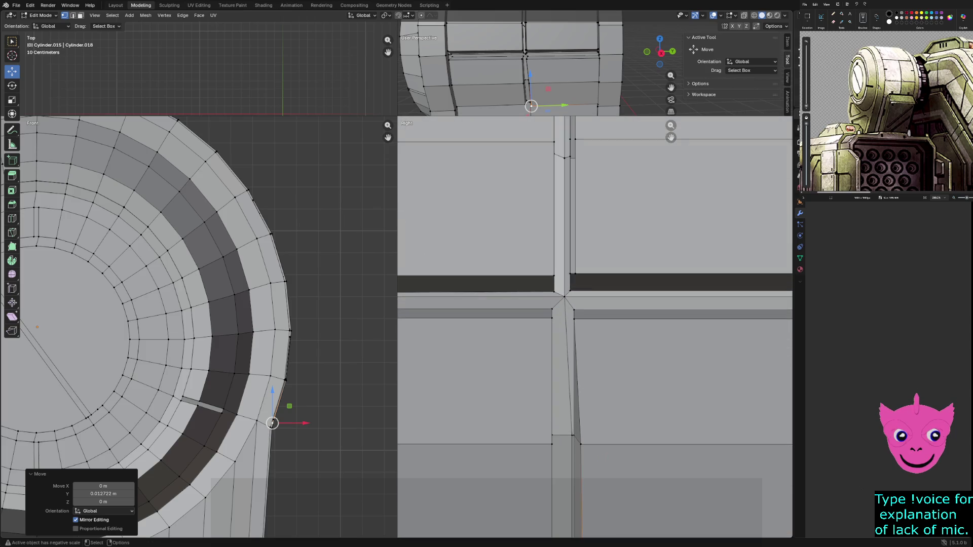
shift+middle_drag(591, 327, 586, 292)
click(567, 284)
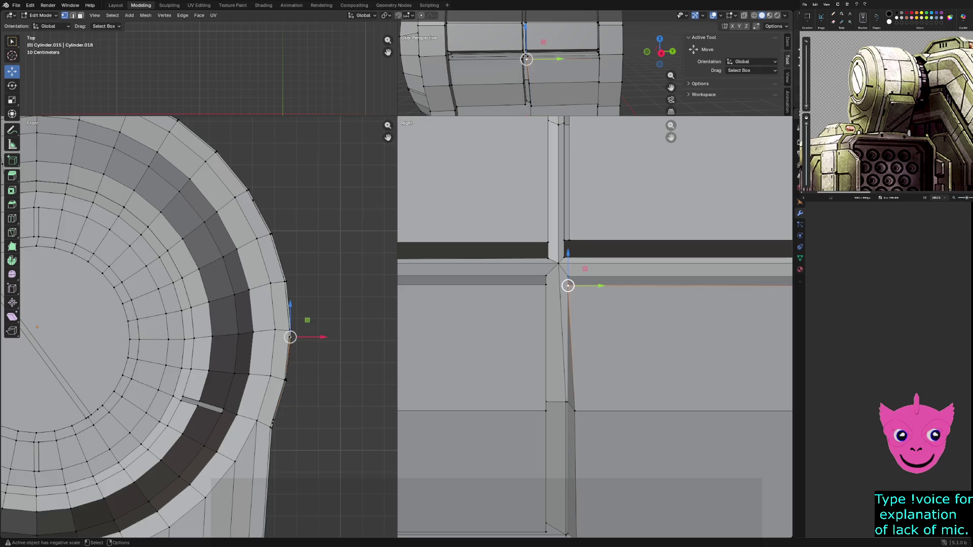
key(g)
key(y)
key(Return)
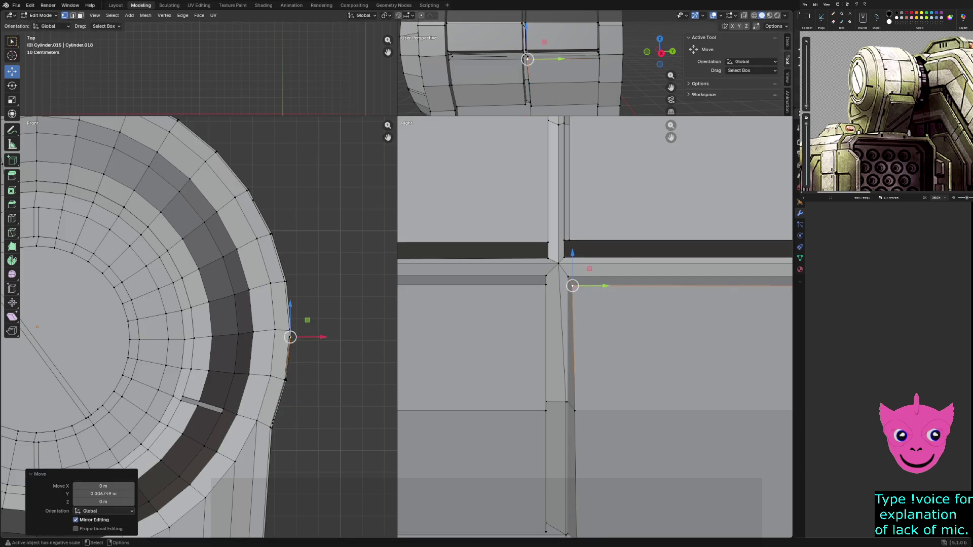
Delete the vertical edge at the panel junction
scroll(595, 327, down, 2)
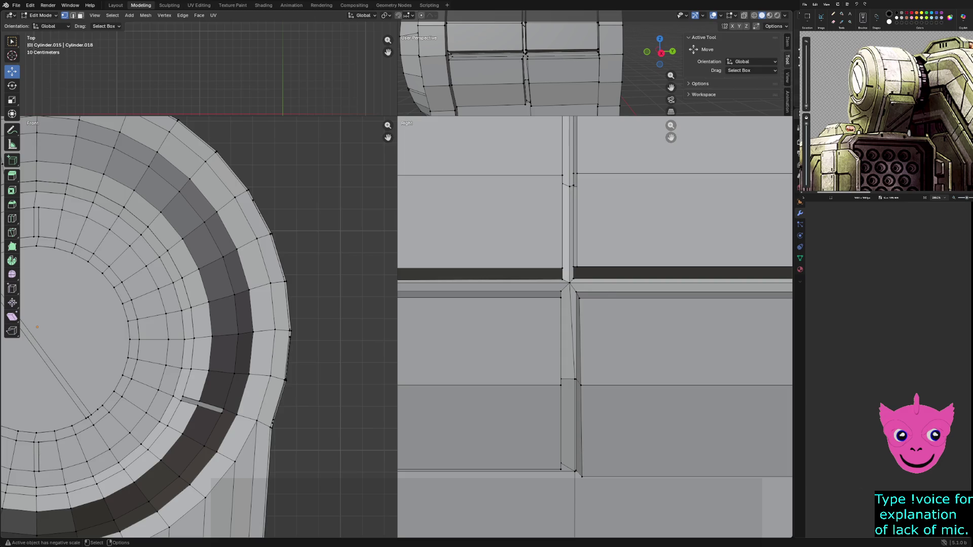
click(578, 393)
scroll(580, 385, down, 1)
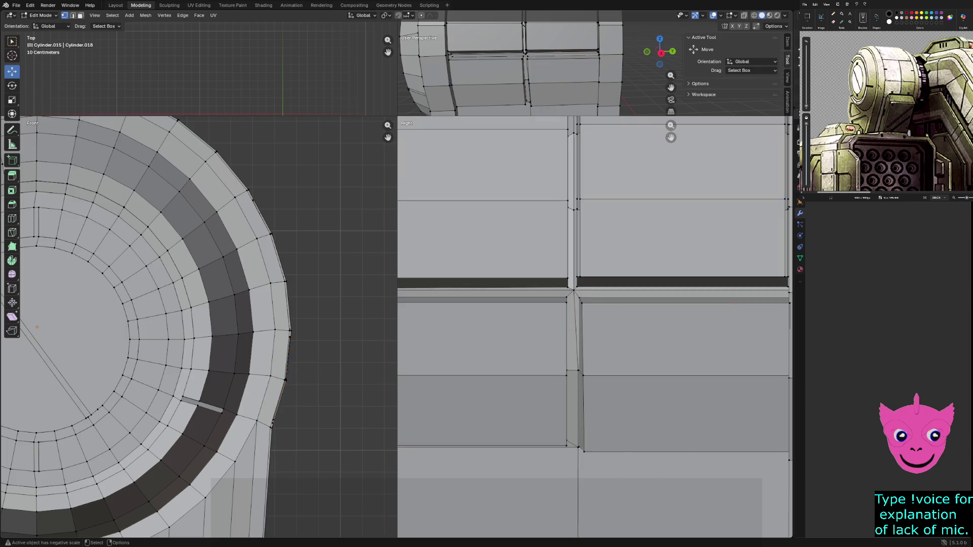
key(x)
click(570, 454)
scroll(593, 324, down, 1)
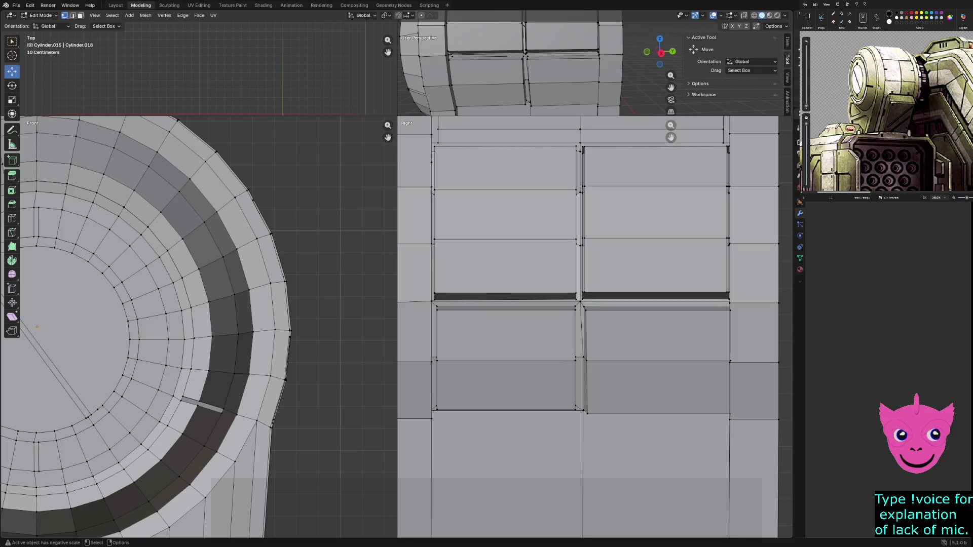
scroll(506, 76, down, 4)
Dismiss the Delete menu, maximise the perspective view and return to Object Mode
key(x)
scroll(741, 172, down, 3)
scroll(741, 172, up, 3)
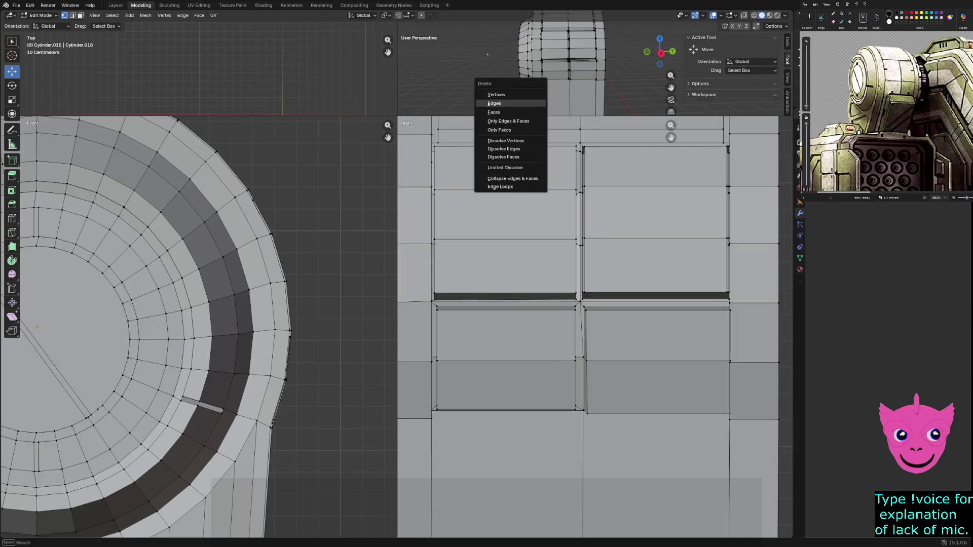
scroll(741, 172, down, 1)
scroll(741, 172, up, 1)
scroll(741, 172, down, 1)
scroll(741, 172, up, 1)
key(Escape)
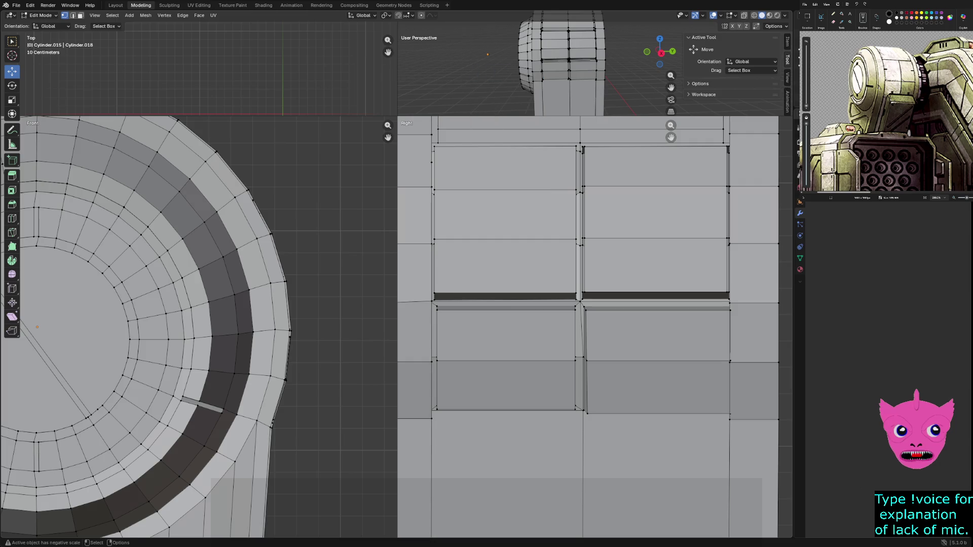
drag(398, 117, 179, 431)
key(Tab)
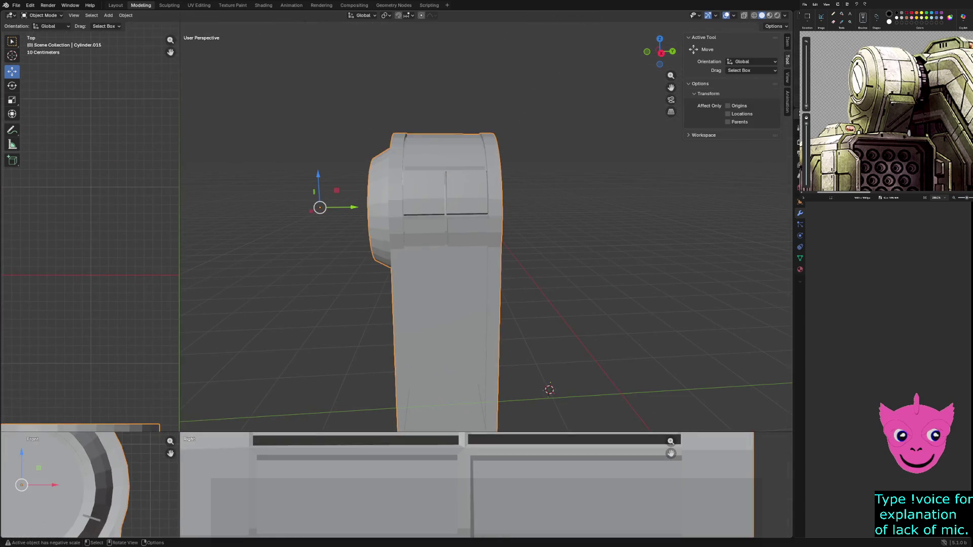
Switch the shoulder part to wireframe shading and re-enter Edit Mode on its two cylinder meshes
mouse_move(456, 253)
middle_down()
mouse_move(496, 248)
mouse_move(205, 253)
middle_up()
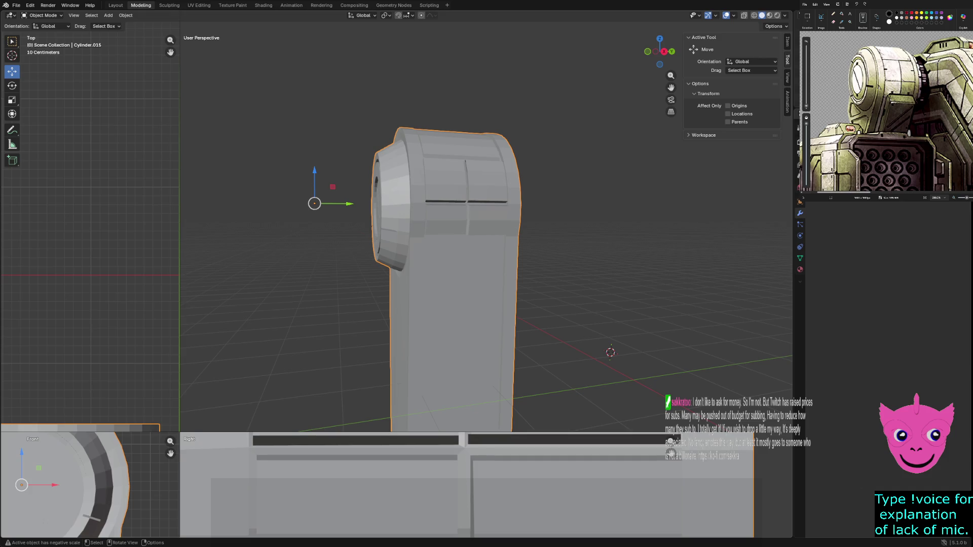
middle_drag(206, 254, 196, 254)
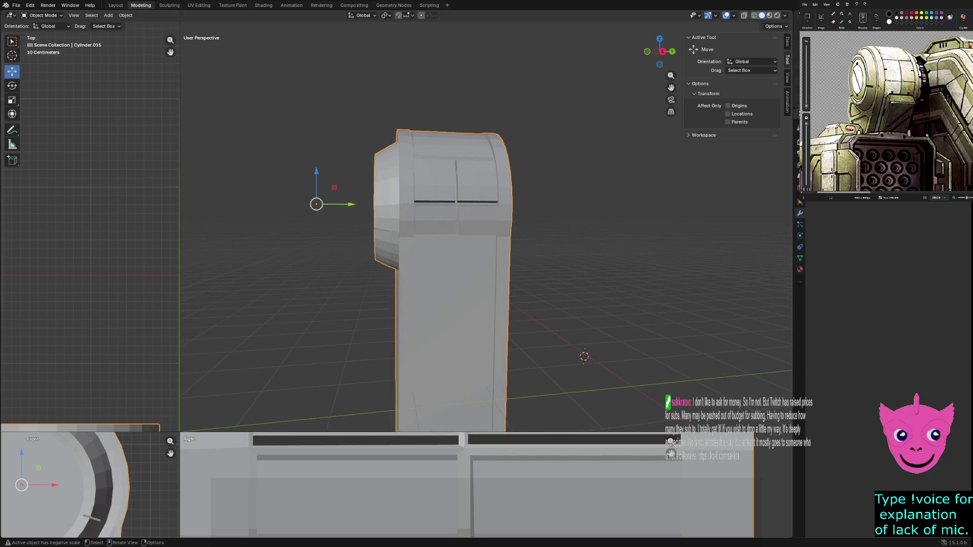
key(z)
scroll(487, 228, down, 2)
scroll(486, 228, down, 2)
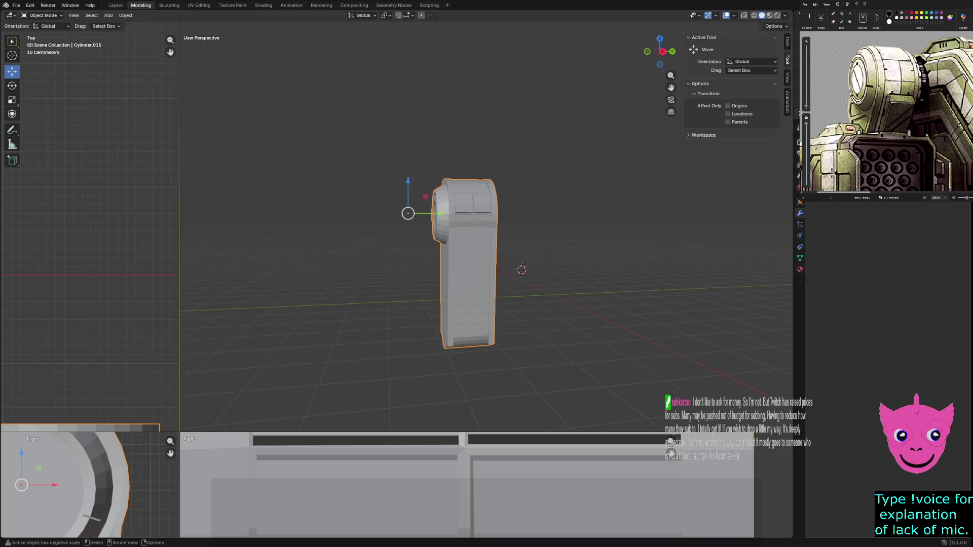
middle_drag(456, 274, 439, 276)
key(z)
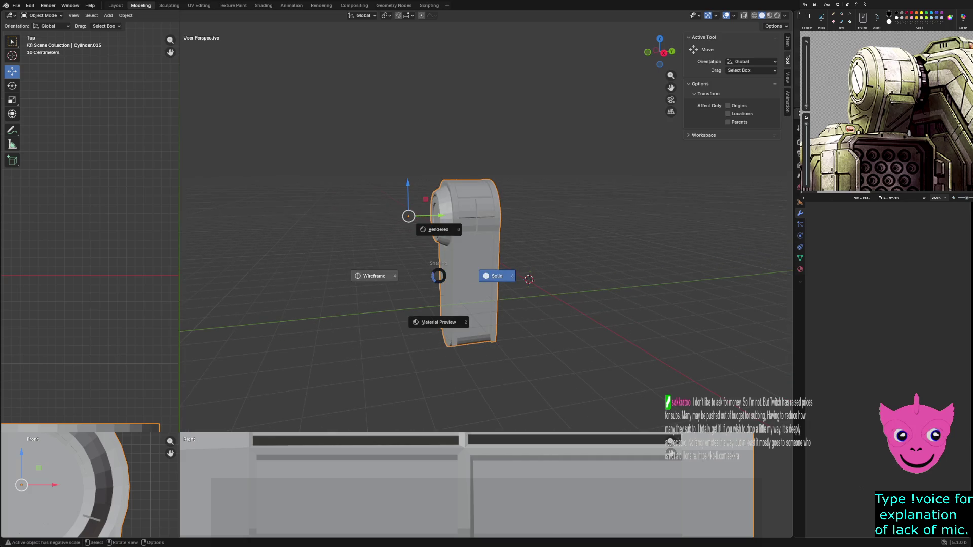
key(4)
key(Tab)
scroll(486, 228, up, 2)
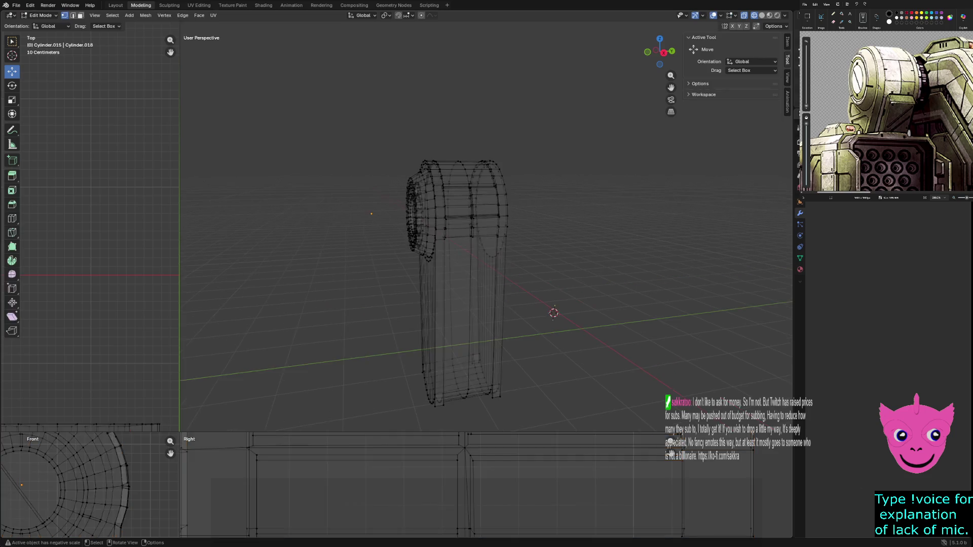
Return to solid shading and select the two lower front faces of the armor block
scroll(456, 304, up, 1)
key(z)
key(6)
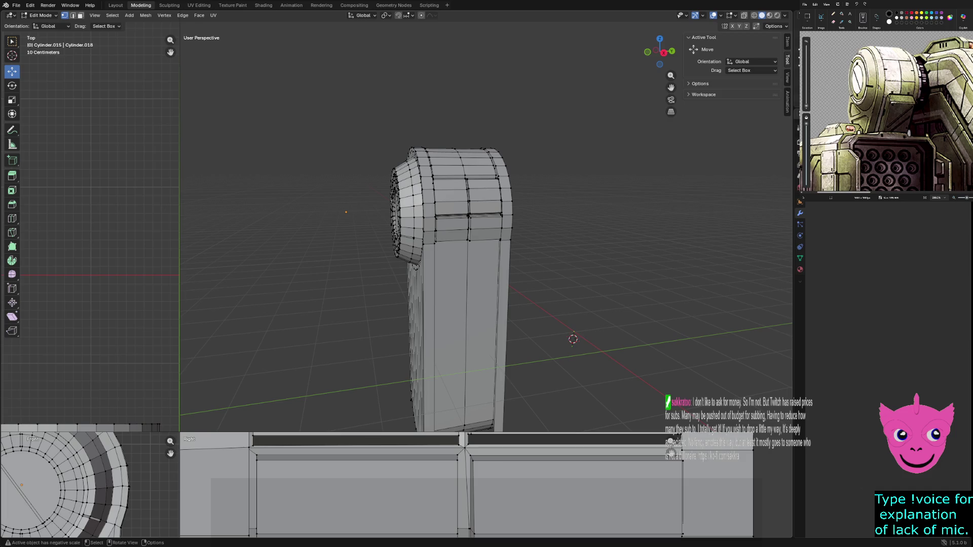
key(3)
click(482, 335)
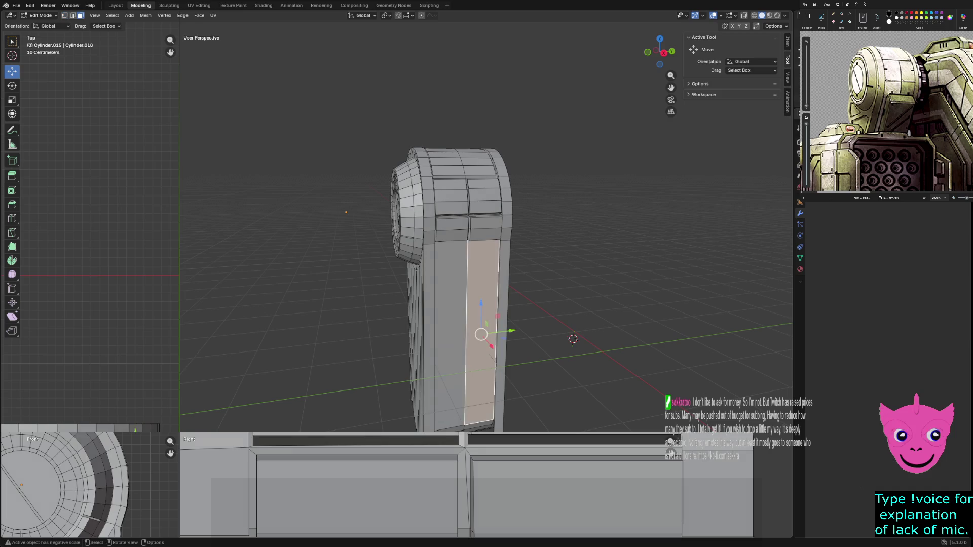
shift+click(450, 329)
scroll(450, 329, down, 1)
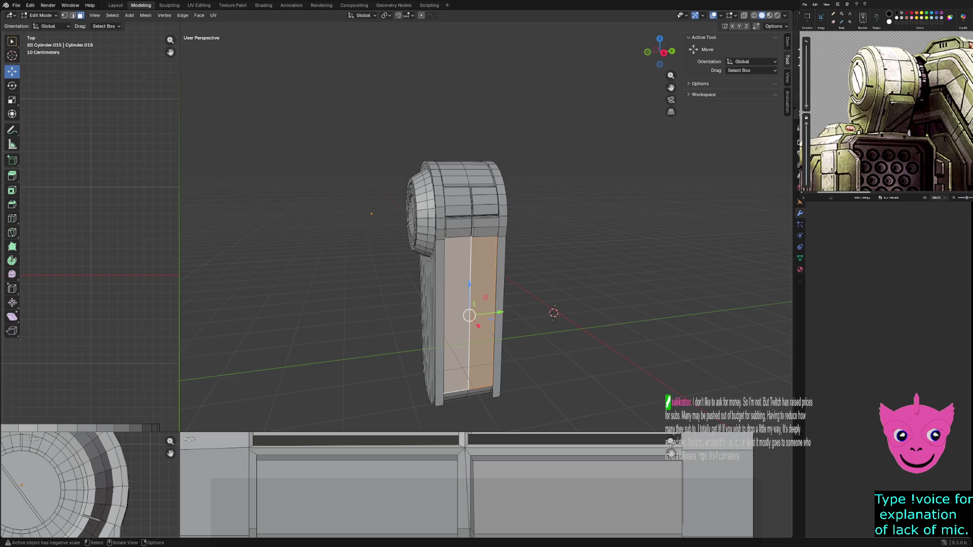
scroll(469, 324, up, 1)
Extrude the two faces in place and scale them to 0.922 along Y
key(e)
key(Escape)
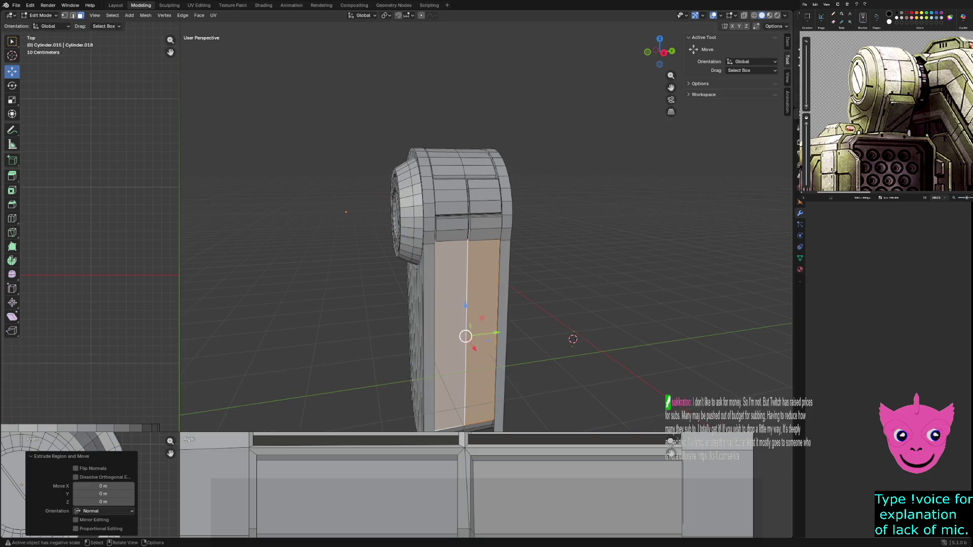
key(s)
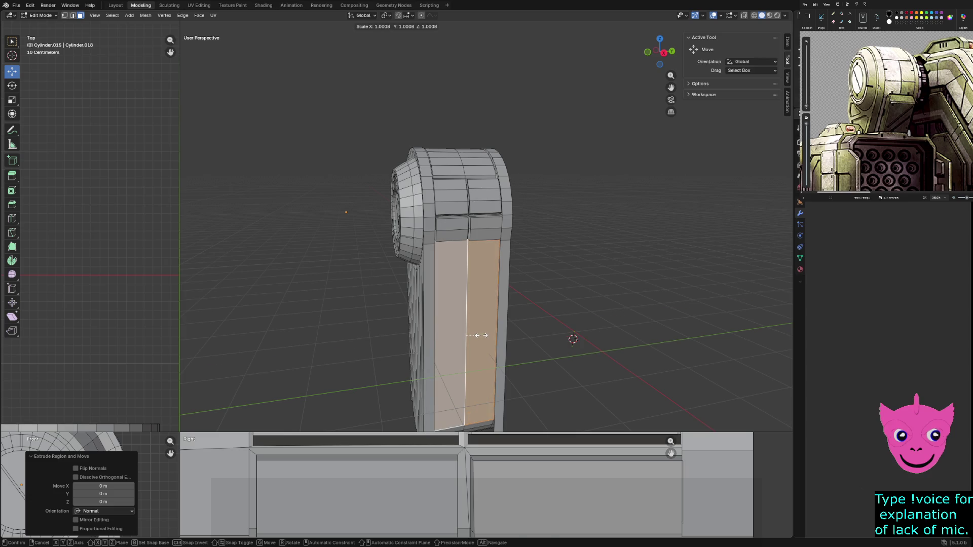
key(y)
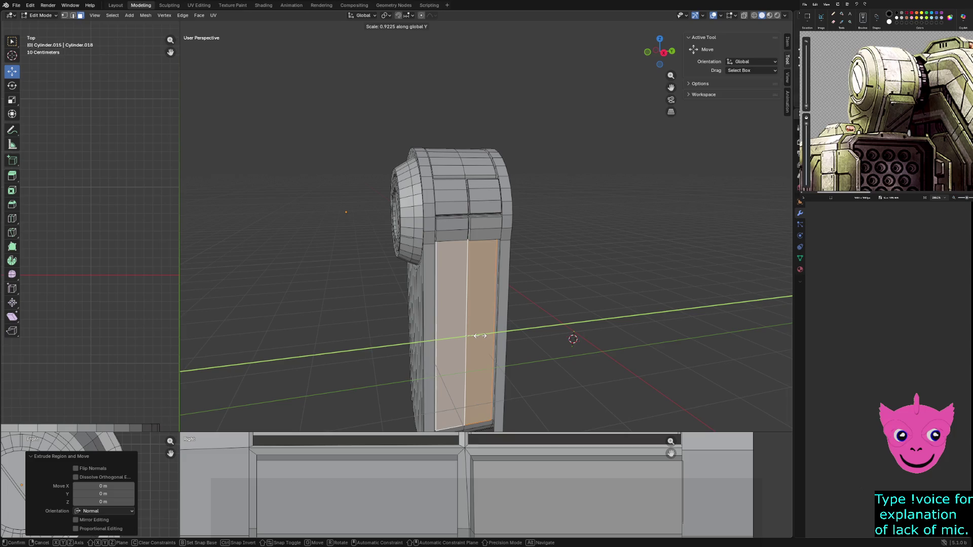
click(480, 336)
Extrude the two lower panels inward along their normals by about -0.0948 m
middle_drag(479, 336, 400, 340)
scroll(436, 338, up, 2)
scroll(436, 338, up, 2)
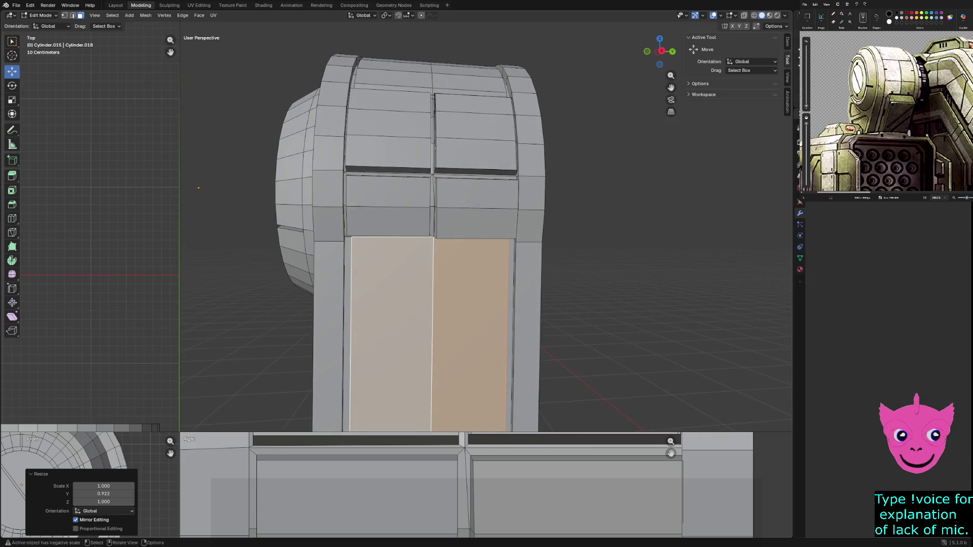
key(e)
key(Return)
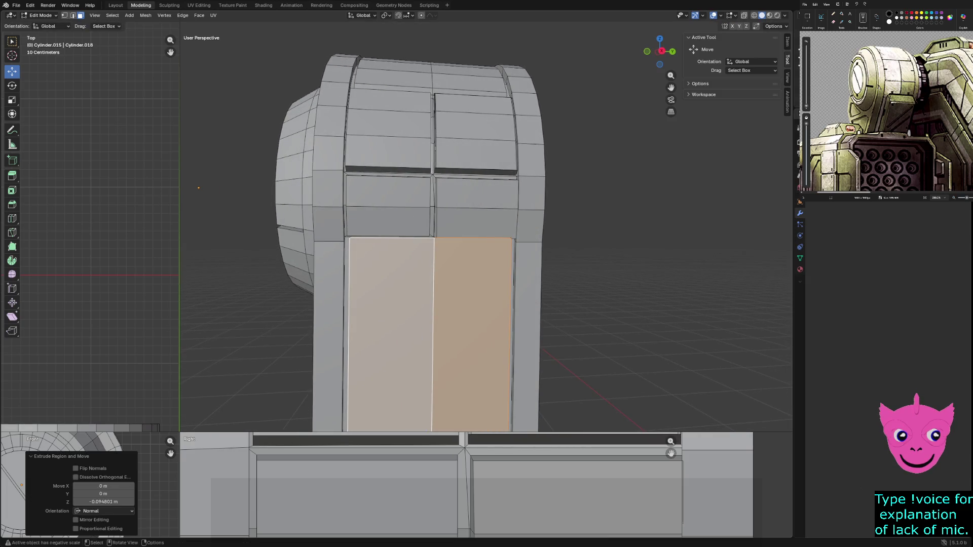
Enlarge the Front and Right views and switch the viewports to wireframe
mouse_move(178, 431)
mouse_down()
mouse_move(398, 117)
mouse_move(496, 116)
mouse_up()
scroll(249, 327, down, 4)
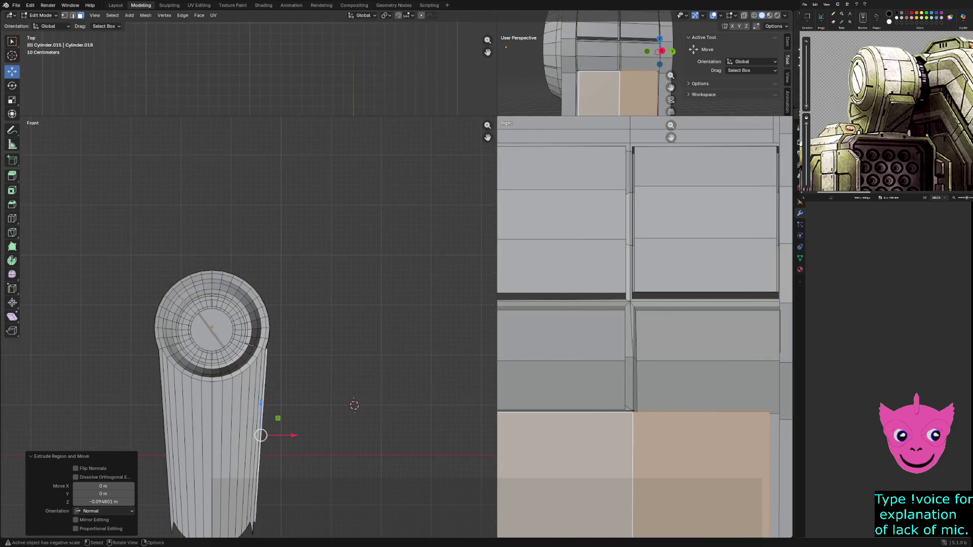
scroll(144, 534, up, 2)
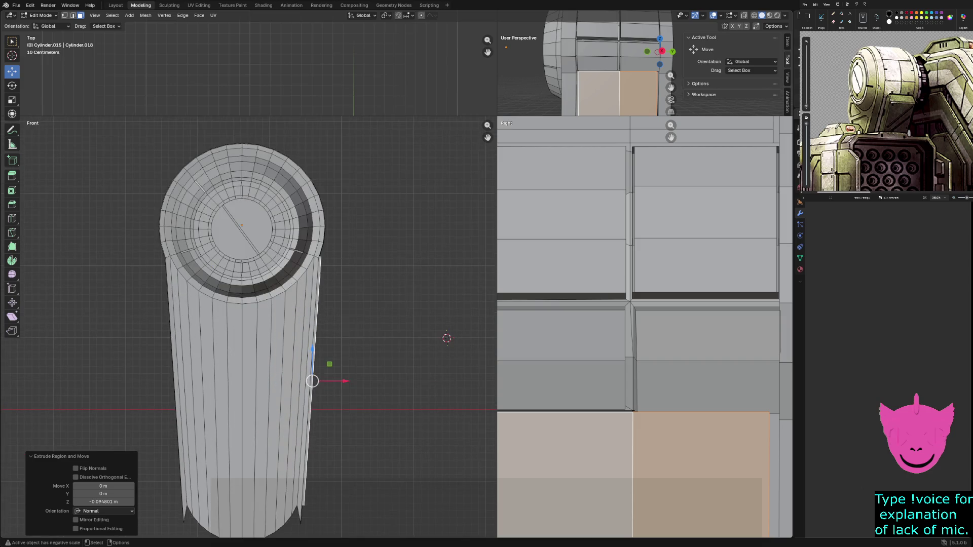
key(z)
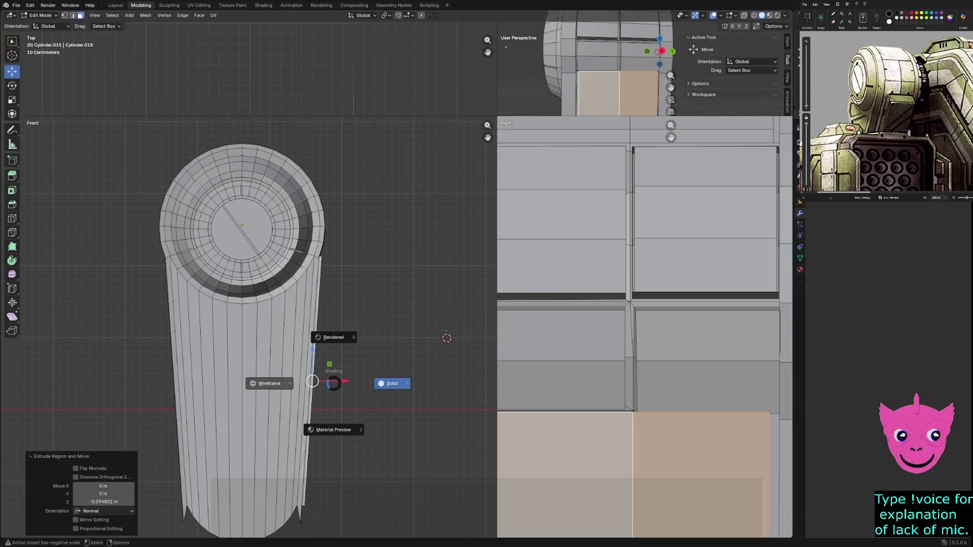
click(269, 383)
scroll(248, 329, up, 2)
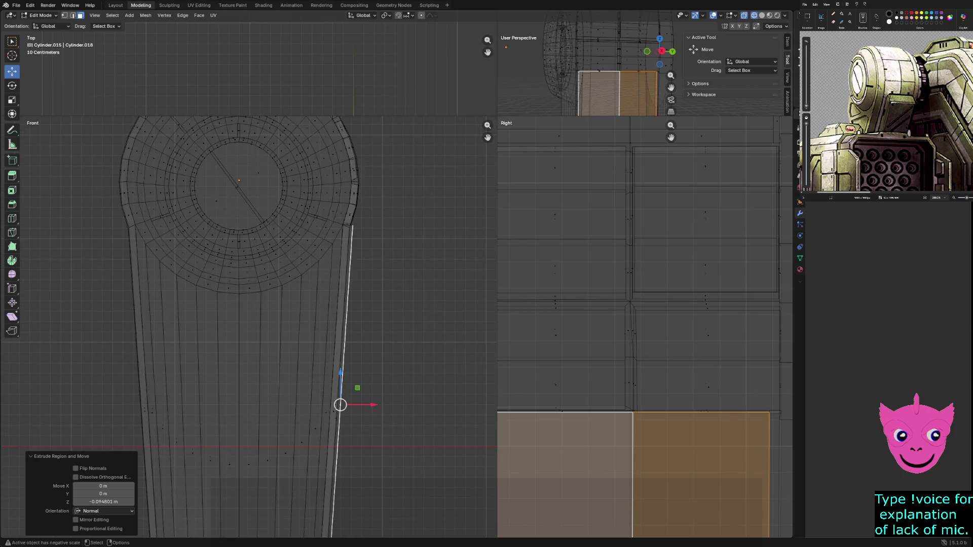
Cancel the X move, undo the lower panels' inward extrusion, and return to solid shading
key(g)
key(x)
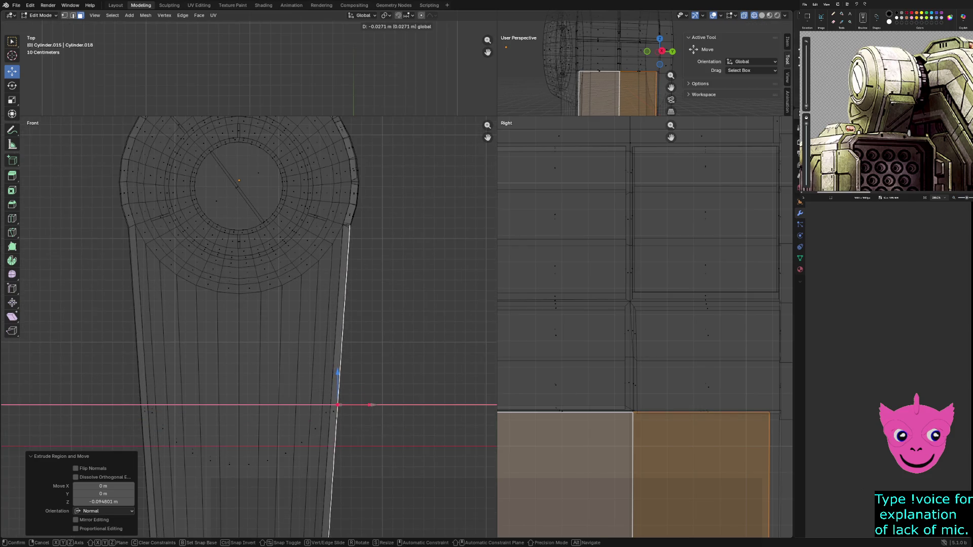
key(Escape)
key(ctrl+z)
key(z)
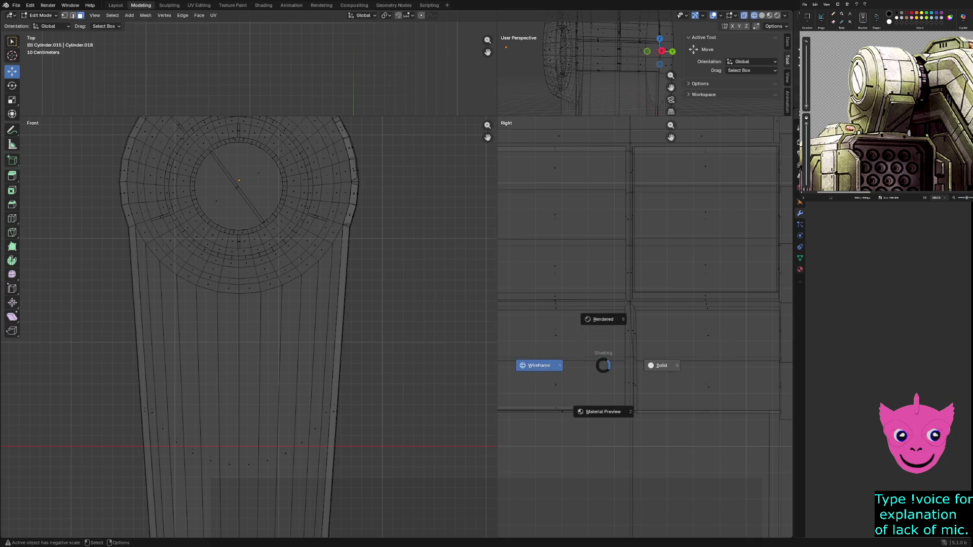
key(6)
scroll(643, 327, down, 3)
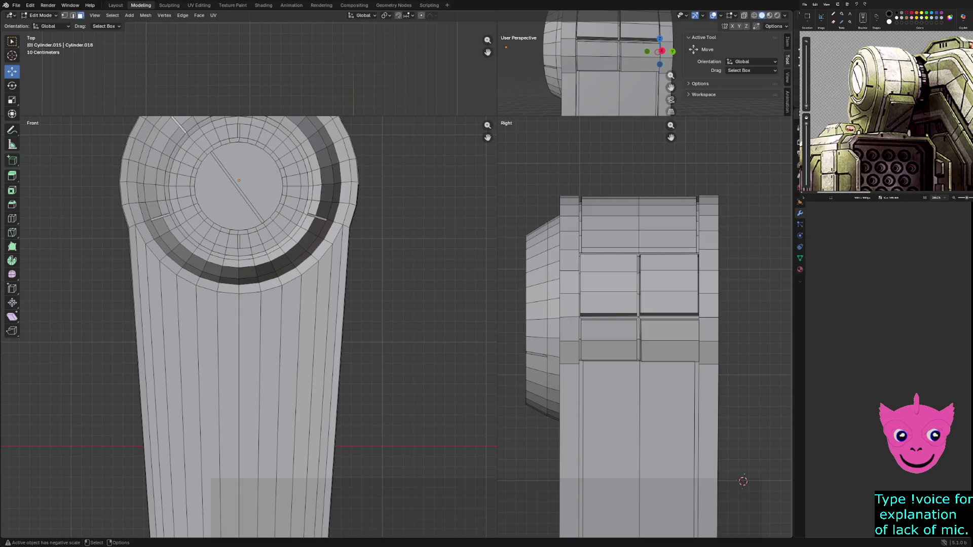
Select the two lower side panel faces, apply a scale, then deselect them
scroll(644, 327, up, 2)
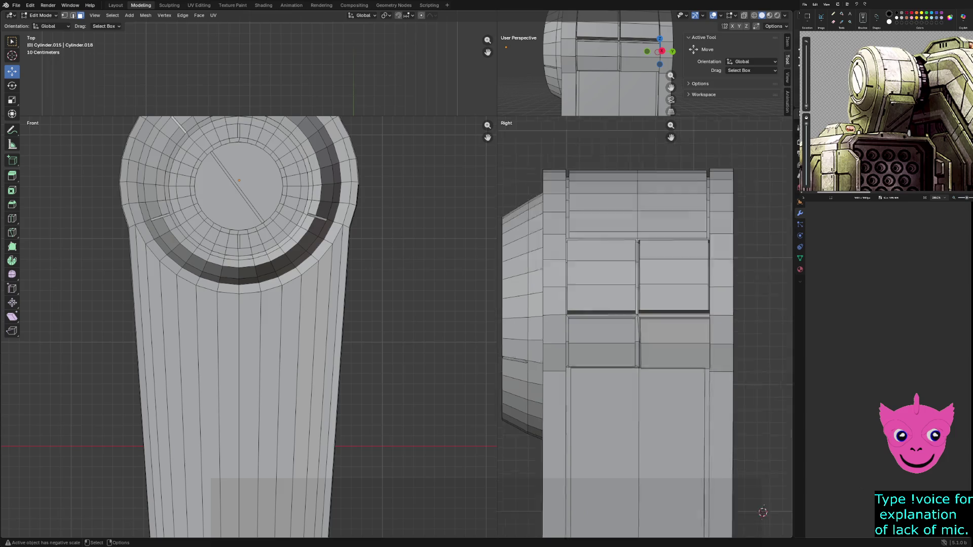
click(596, 457)
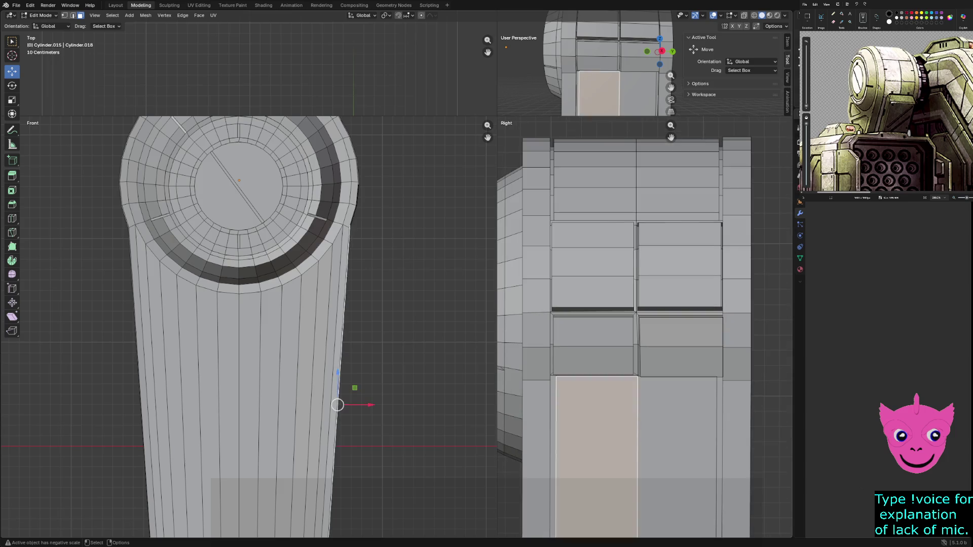
shift+click(677, 456)
key(s)
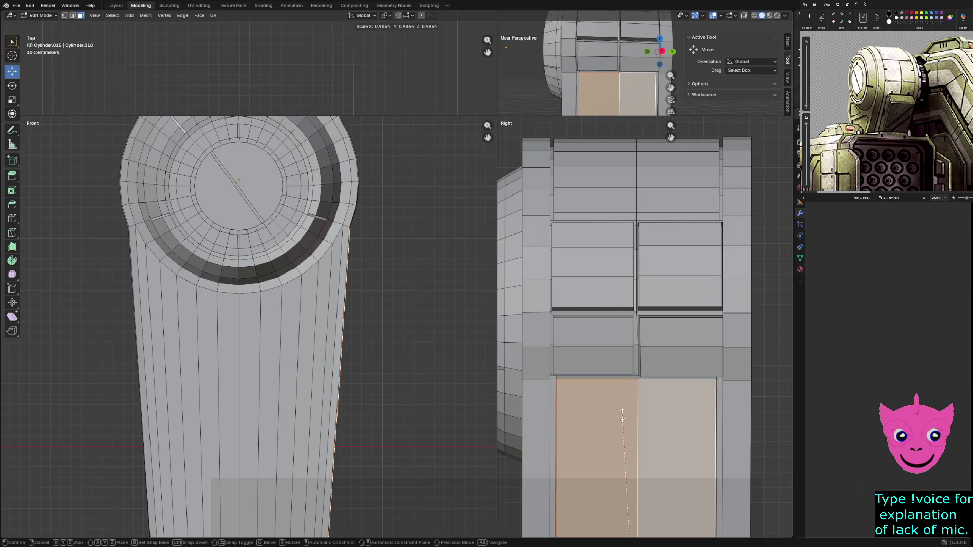
key(Return)
scroll(701, 416, down, 4)
click(701, 416)
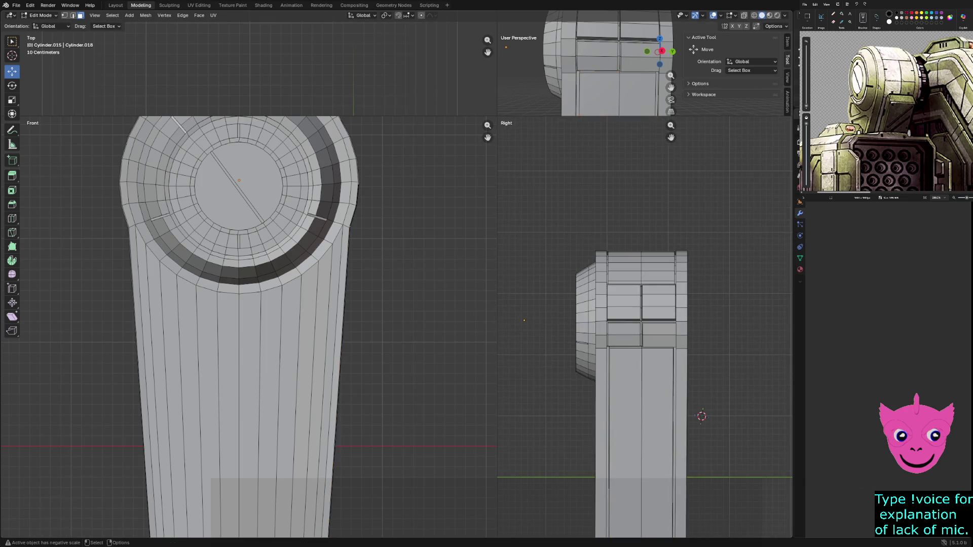
scroll(644, 328, down, 3)
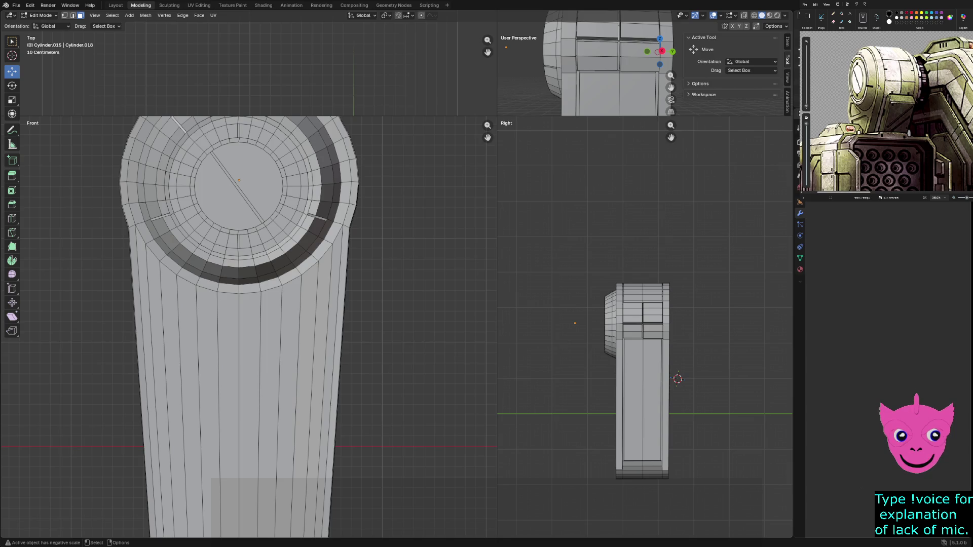
Show the viewports in wireframe and return to Object Mode
scroll(645, 328, up, 2)
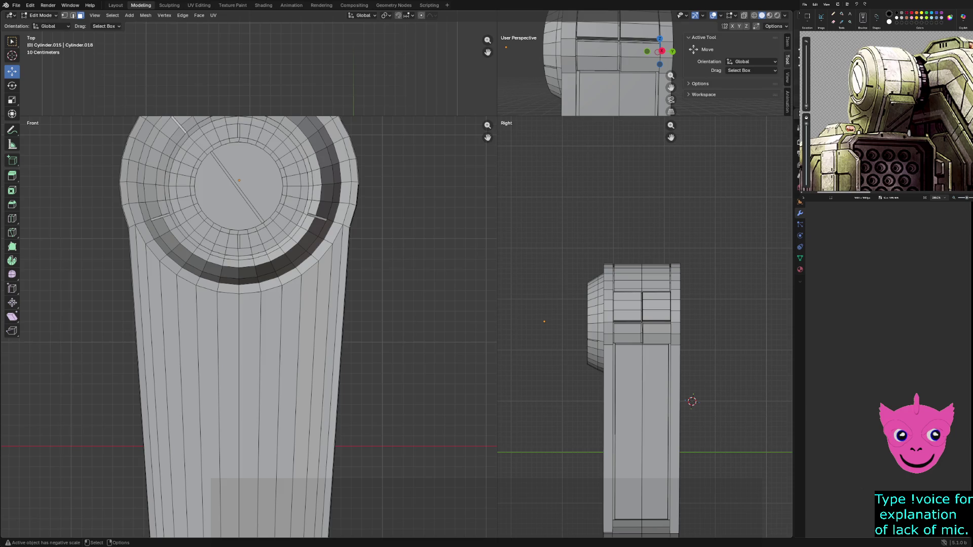
key(z)
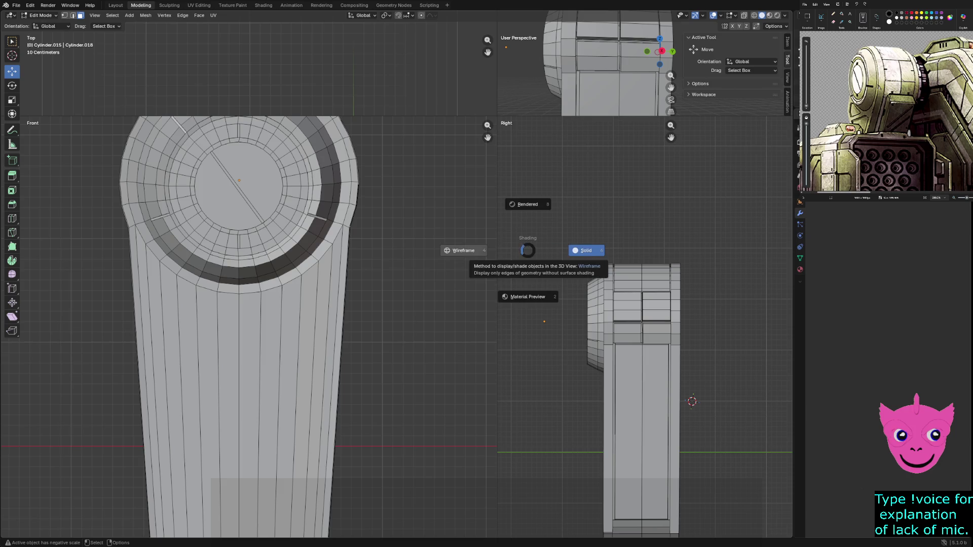
click(461, 250)
key(Tab)
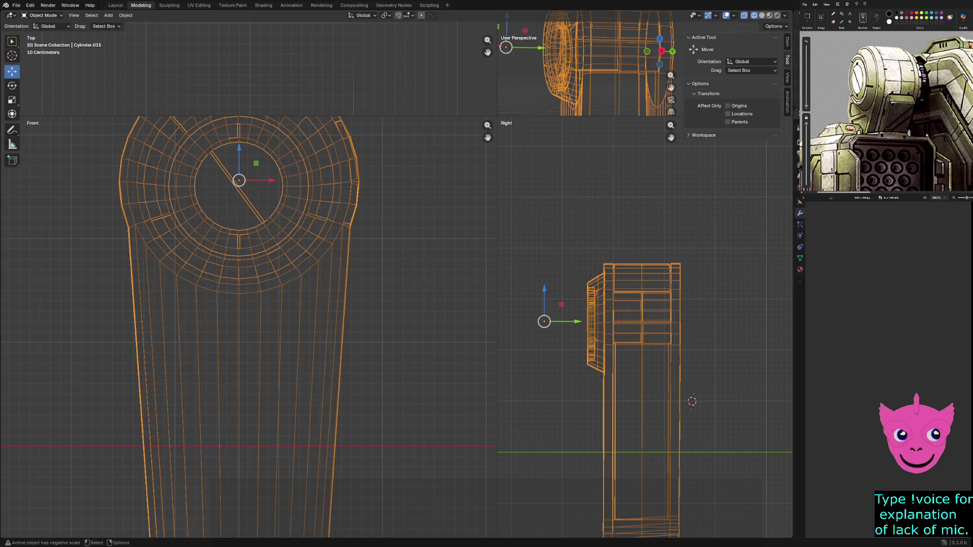
Add a cube mesh, place it beside the arm, and enter its Edit Mode
click(108, 15)
mouse_move(119, 24)
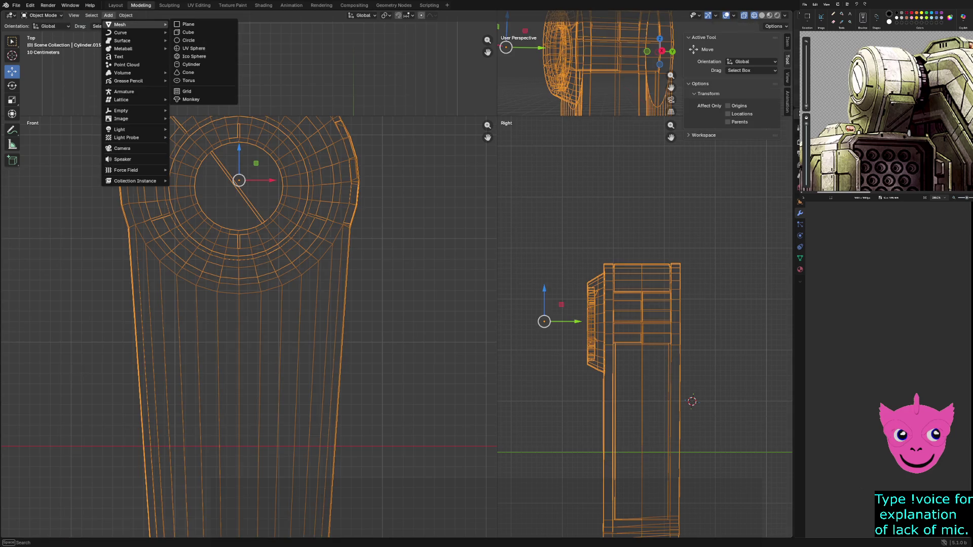
click(188, 32)
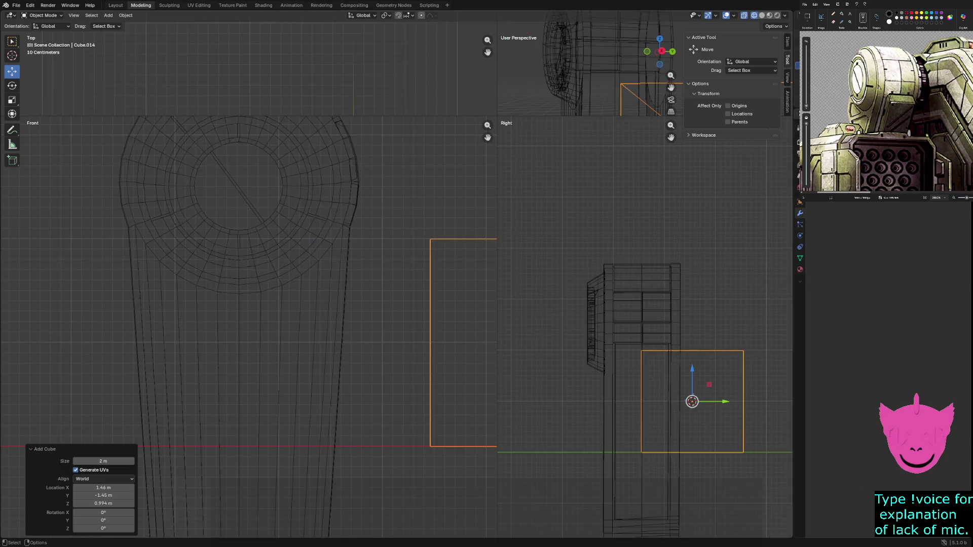
drag(709, 385, 662, 378)
key(Tab)
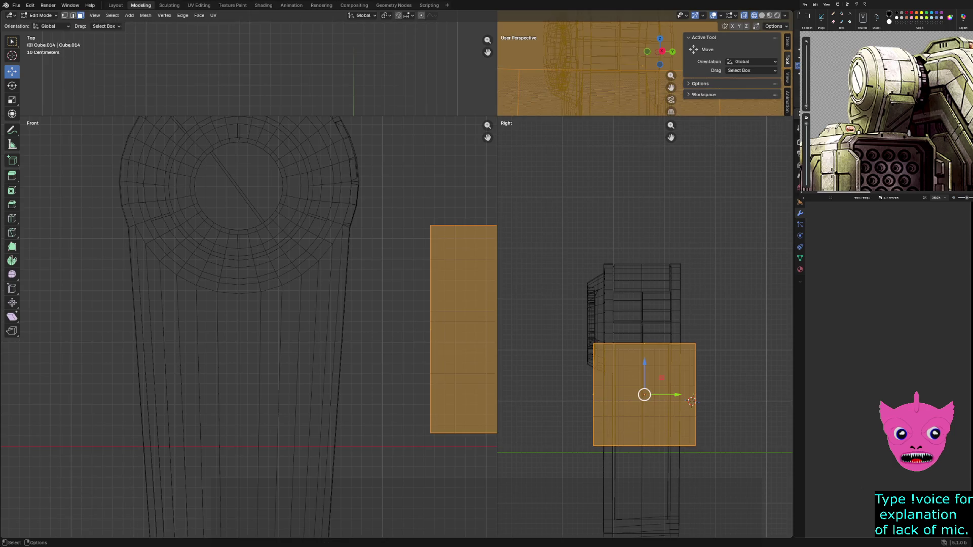
Narrow the cube to the lower side panel's width by sliding its left and right sides inward
drag(567, 312, 620, 470)
drag(627, 394, 651, 395)
click(693, 398)
drag(726, 395, 691, 395)
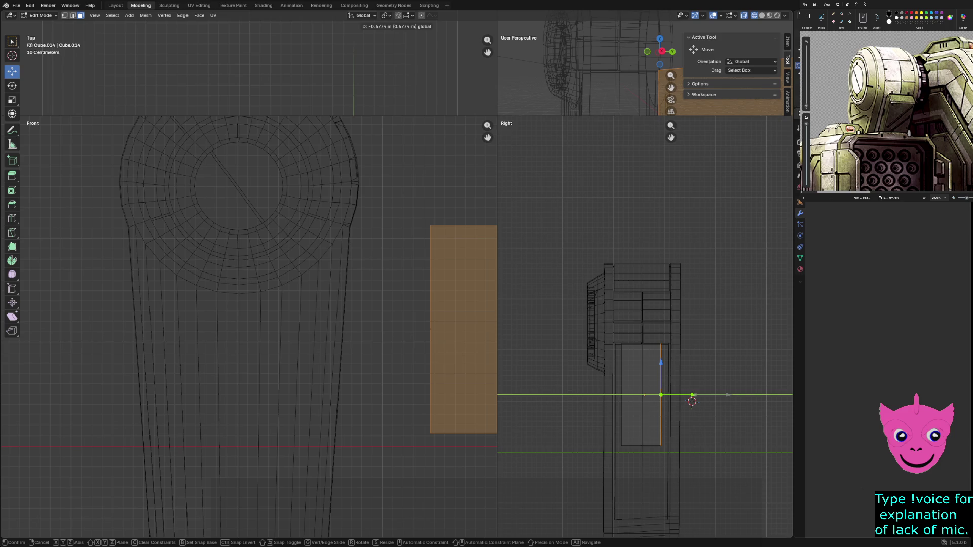
drag(692, 401, 692, 401)
scroll(726, 456, up, 3)
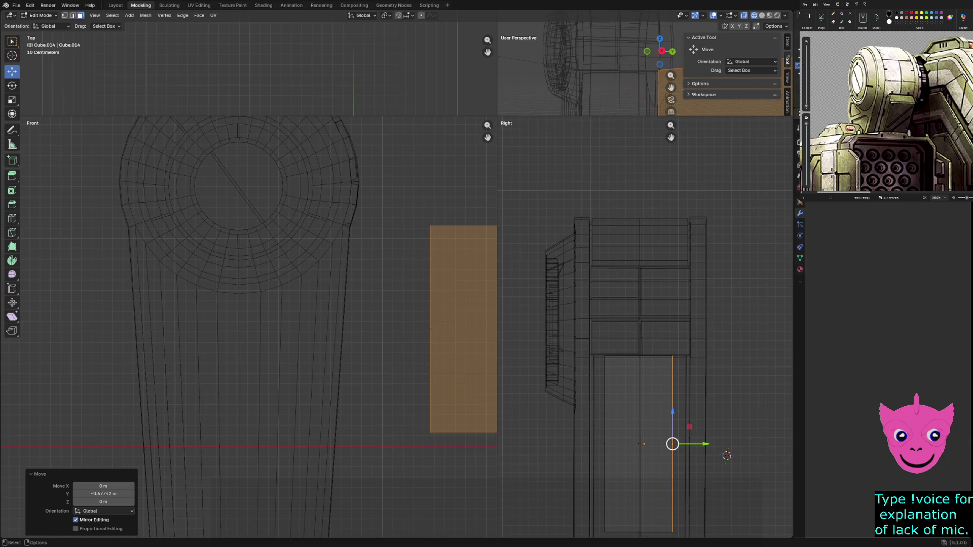
scroll(645, 327, down, 3)
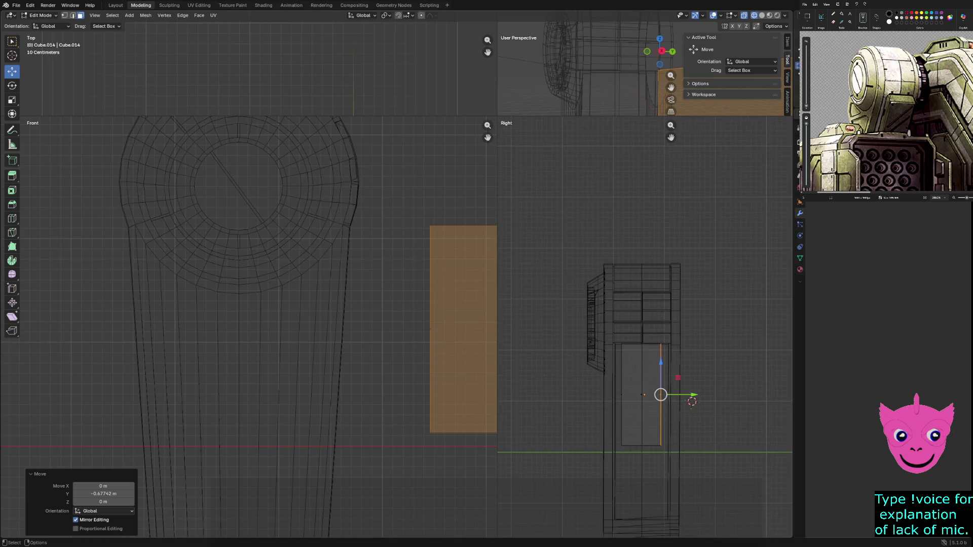
drag(601, 423, 685, 461)
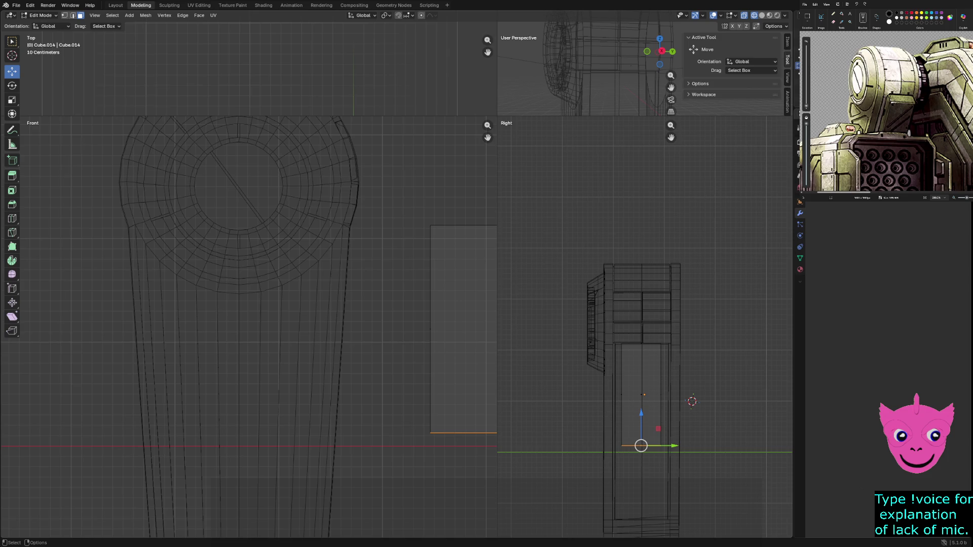
key(alt+a)
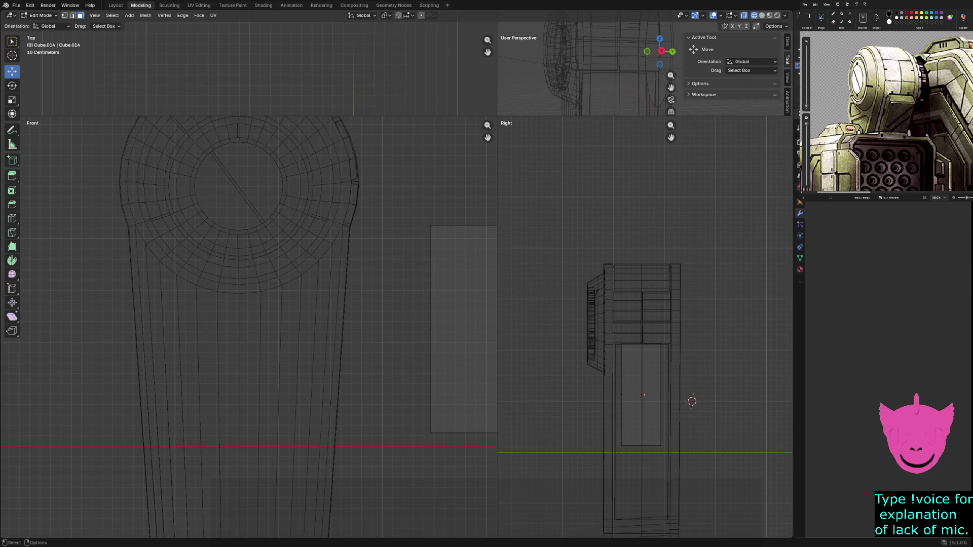
Make the perspective view the main viewport and select the box's large side face
drag(497, 115, 281, 428)
middle_drag(537, 274, 659, 279)
click(547, 244)
drag(664, 287, 738, 359)
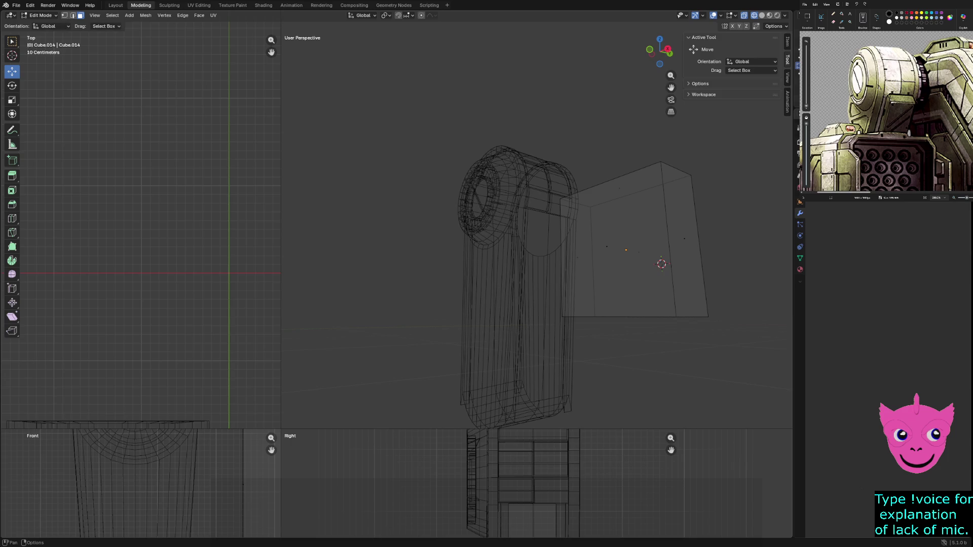
Raise the box's bottom corner vertices along Z
key(1)
drag(664, 304, 720, 329)
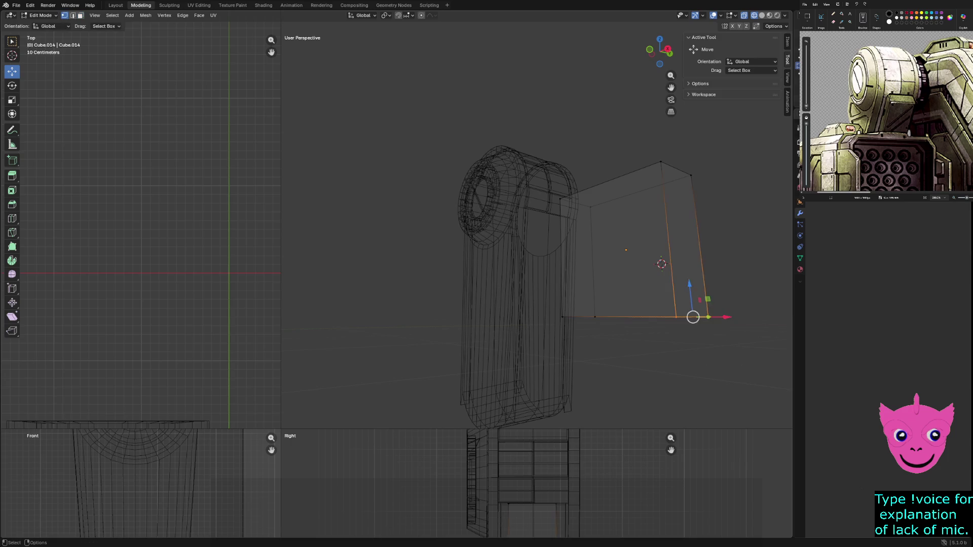
key(g)
key(z)
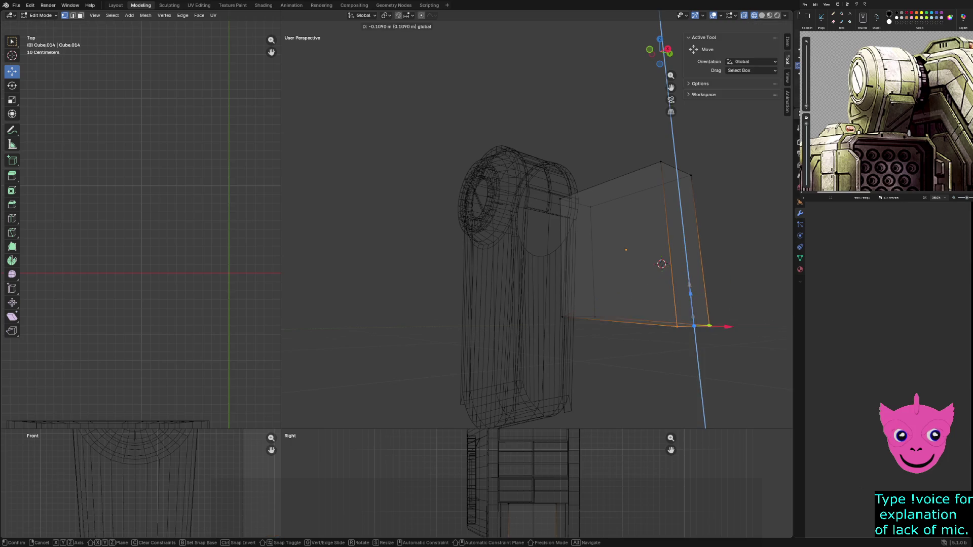
key(Return)
Pull the box's outer end face in toward the arm along X
click(680, 206)
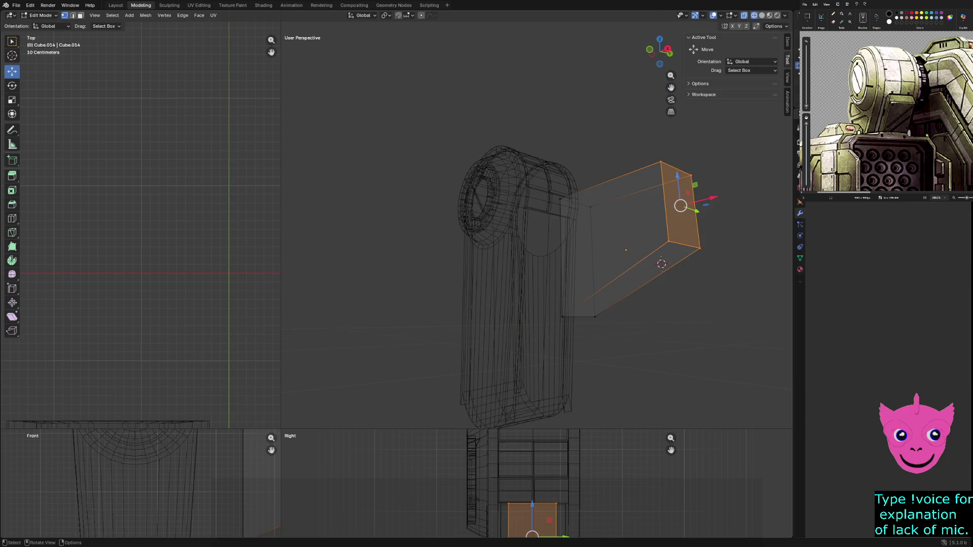
key(g)
key(x)
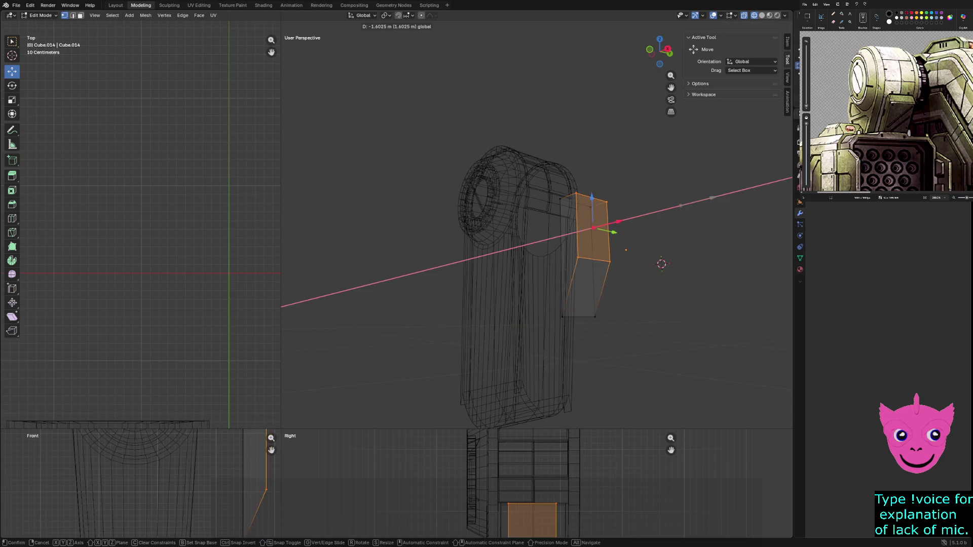
key(Escape)
Drop the plate's lower face about 0.816 m along Z, then return to Object Mode
drag(554, 246, 627, 358)
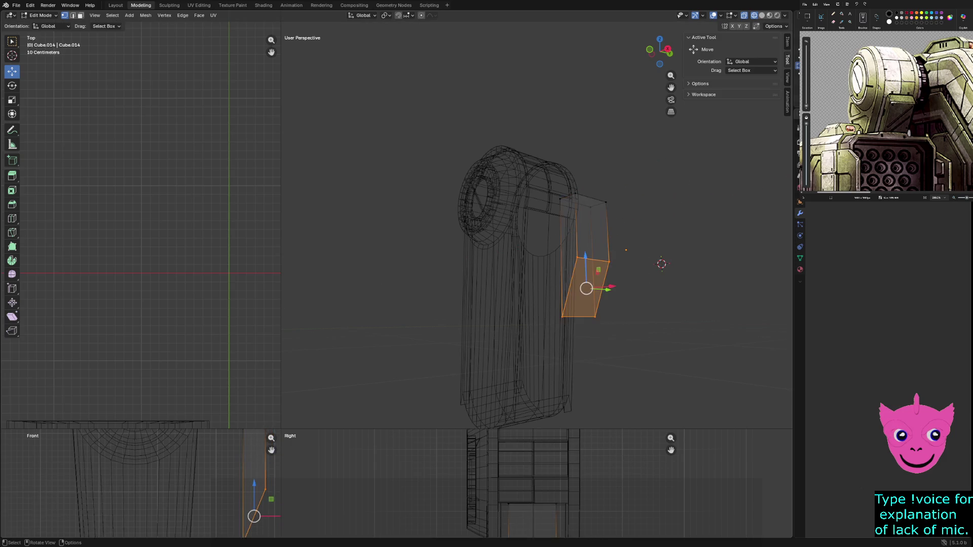
key(g)
key(z)
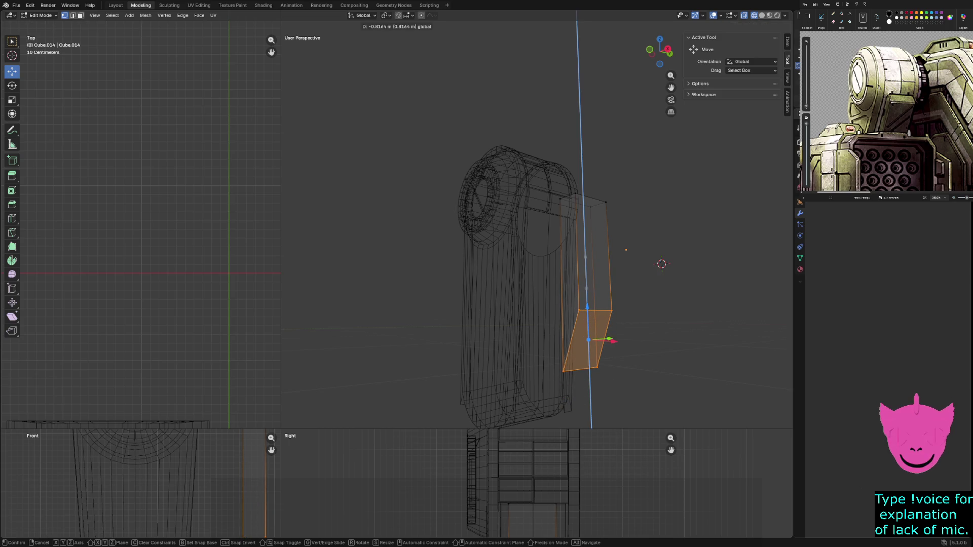
click(588, 340)
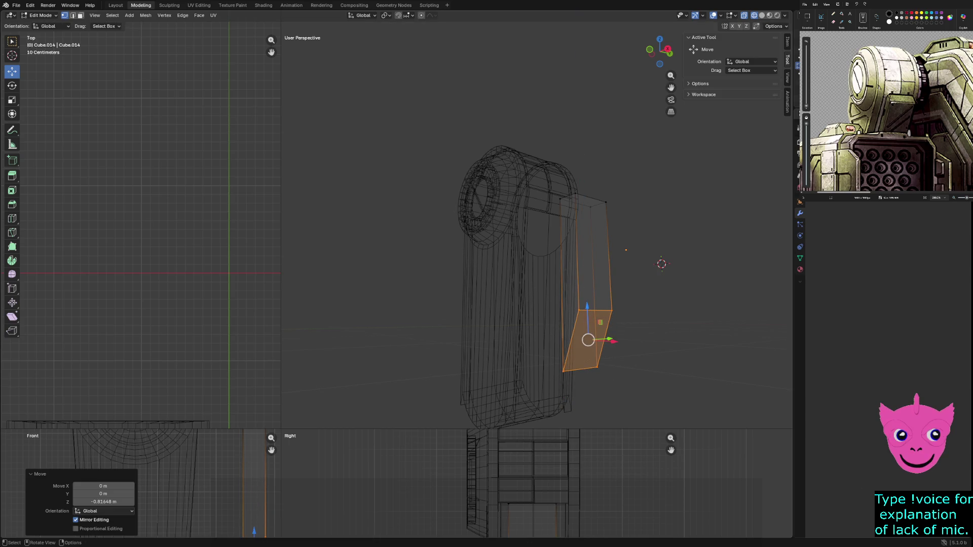
scroll(537, 231, down, 3)
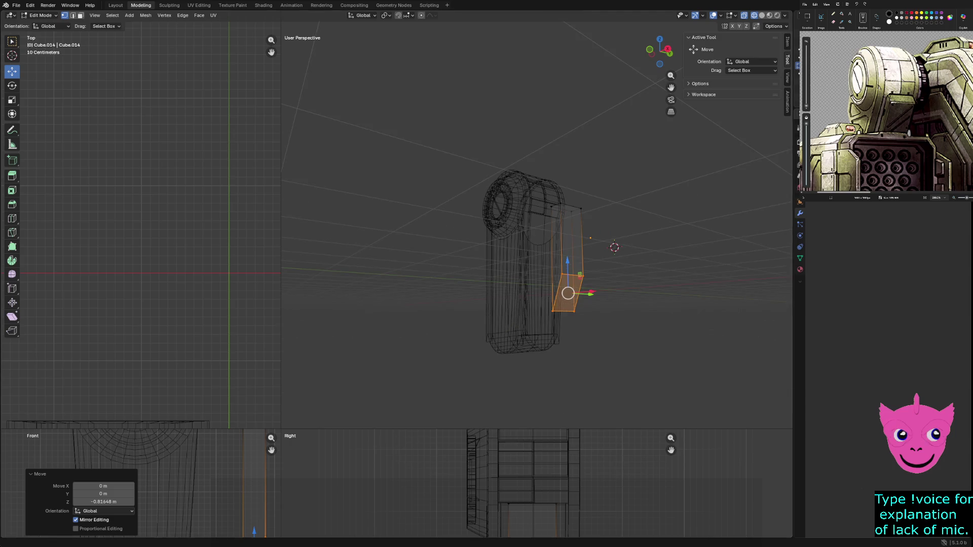
key(g)
key(z)
key(Escape)
key(alt+a)
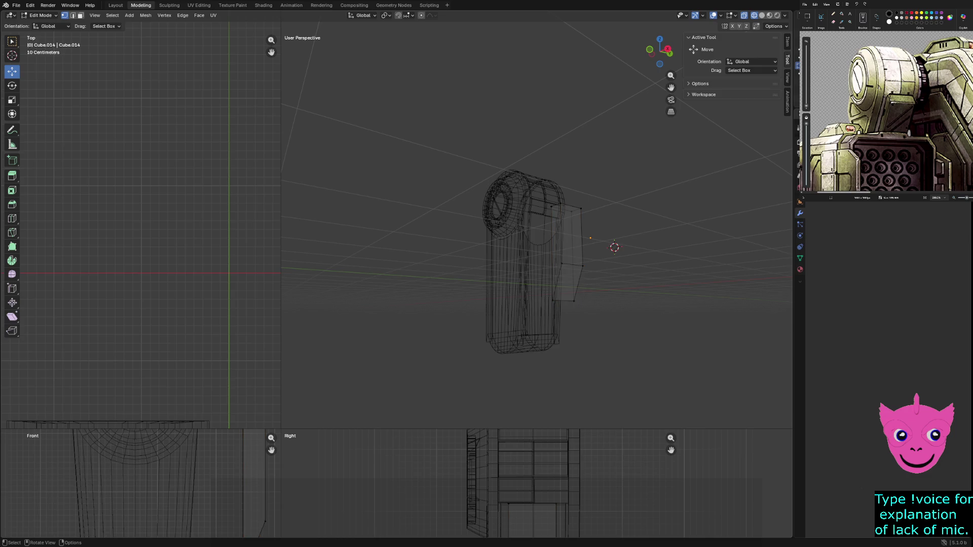
key(Tab)
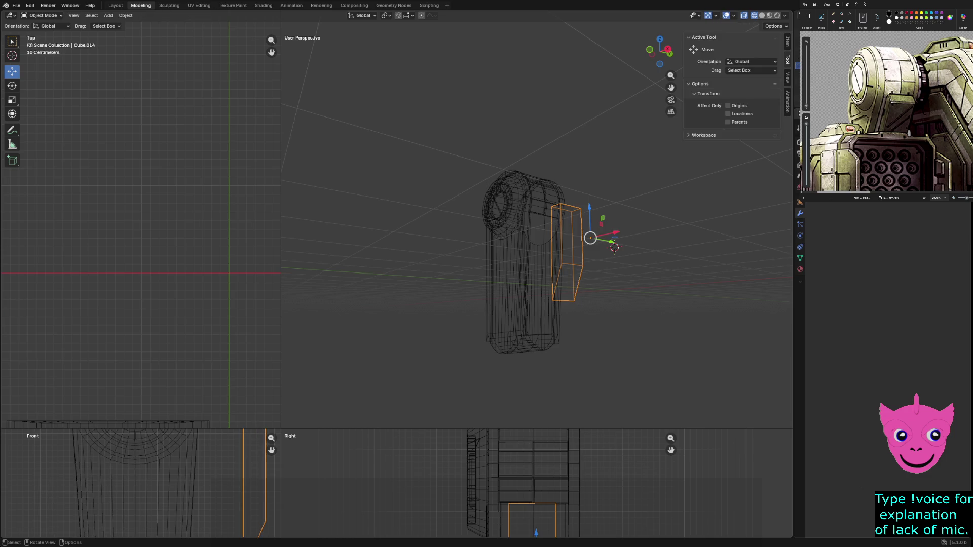
Move the side plate about 0.76 m along X onto the arm
scroll(140, 484, down, 2)
key(g)
key(x)
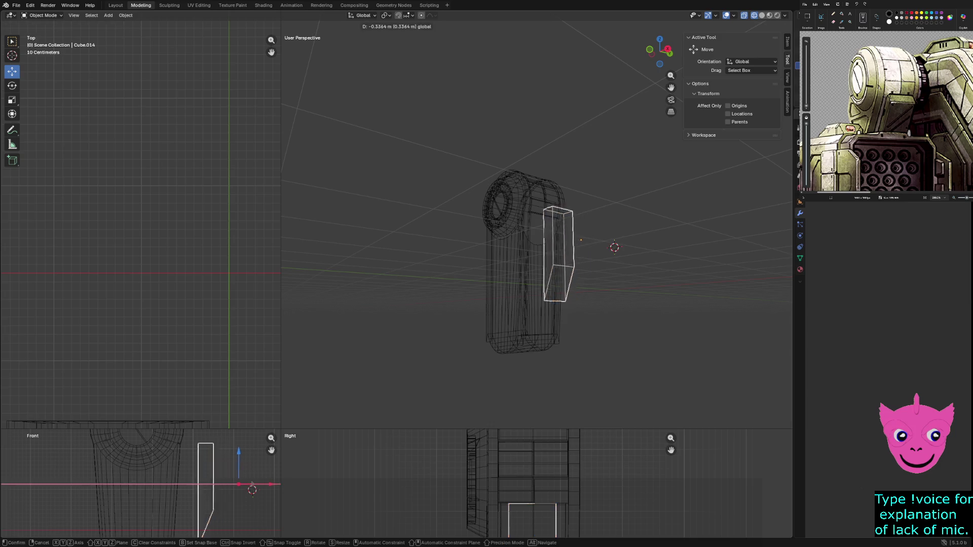
key(Return)
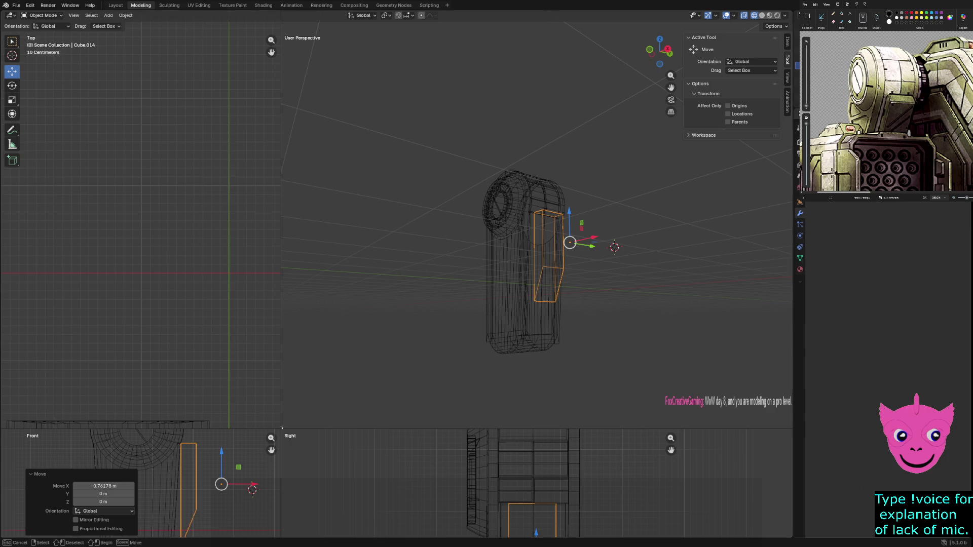
key(alt+a)
Enlarge the Front and Right views, nudge the plate 0.066 m down, and enter Edit Mode
mouse_move(281, 429)
mouse_down()
mouse_move(311, 326)
mouse_move(396, 117)
mouse_up()
key(ctrl+z)
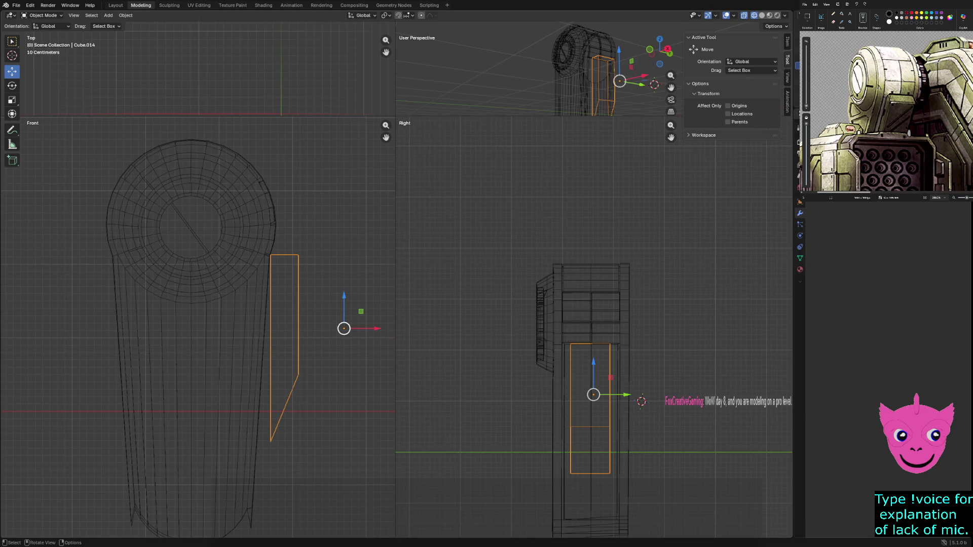
drag(361, 311, 357, 316)
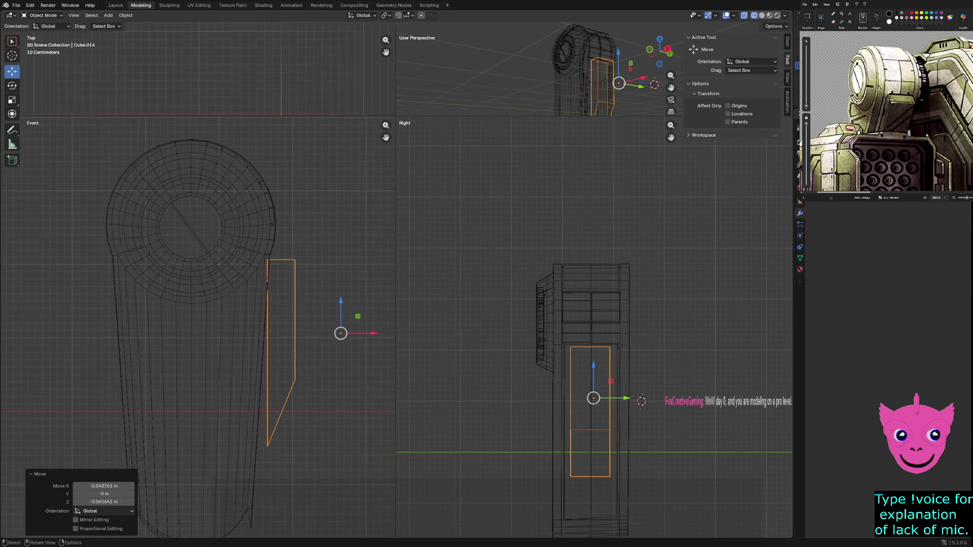
key(Tab)
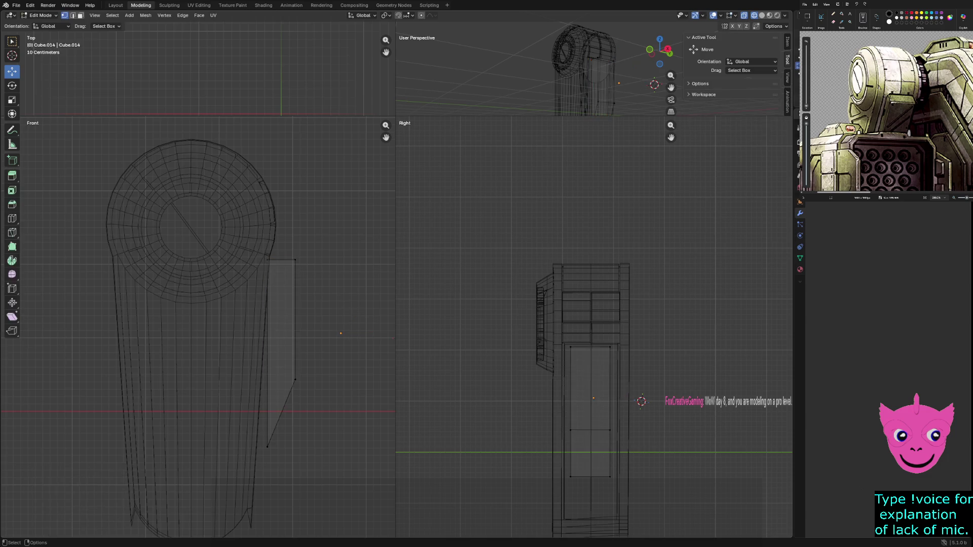
In Front view, shift the plate's bottom, upper and top vertices toward the arm
click(267, 446)
drag(267, 446, 255, 447)
drag(326, 380, 330, 380)
shift+drag(317, 248, 289, 348)
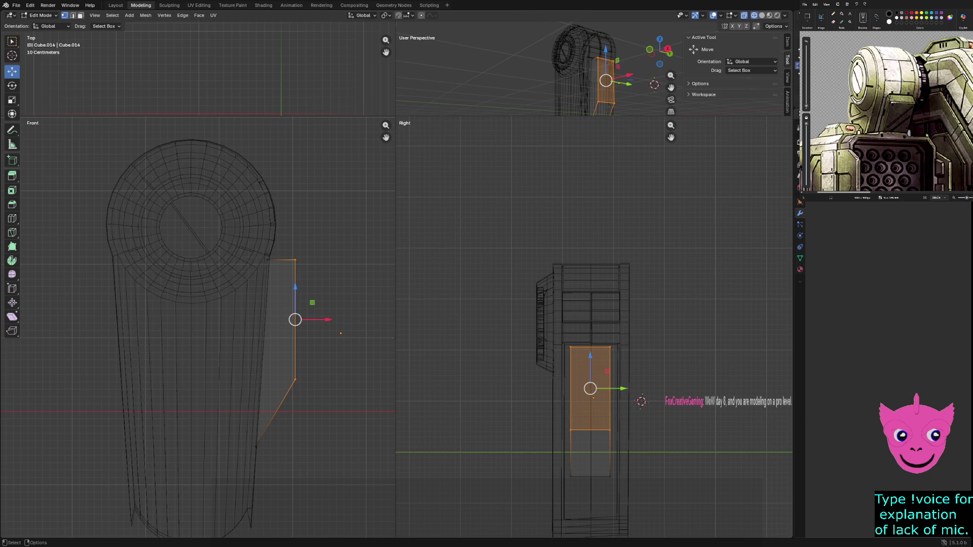
drag(327, 319, 314, 319)
click(282, 260)
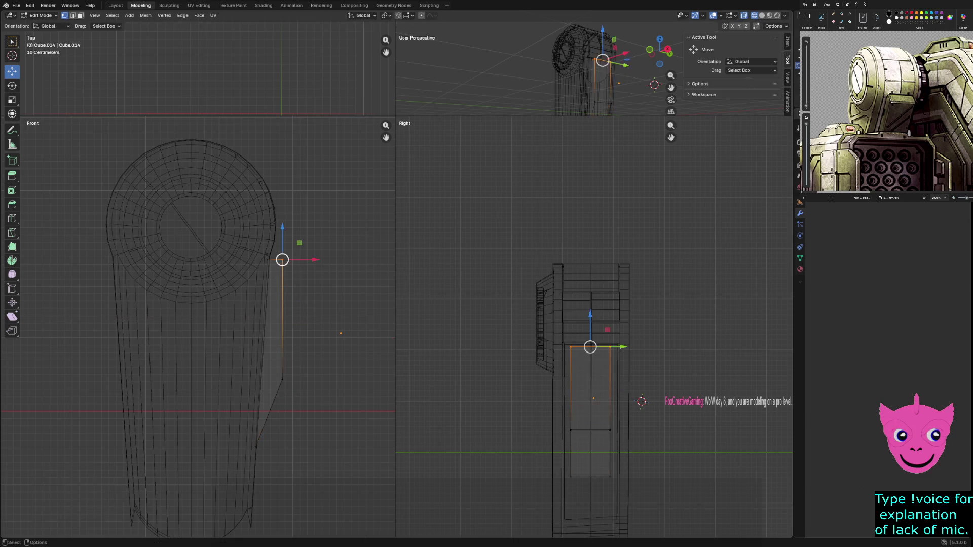
mouse_move(300, 243)
mouse_down()
mouse_move(302, 263)
mouse_move(299, 244)
mouse_move(282, 267)
mouse_move(290, 278)
mouse_up()
key(alt+a)
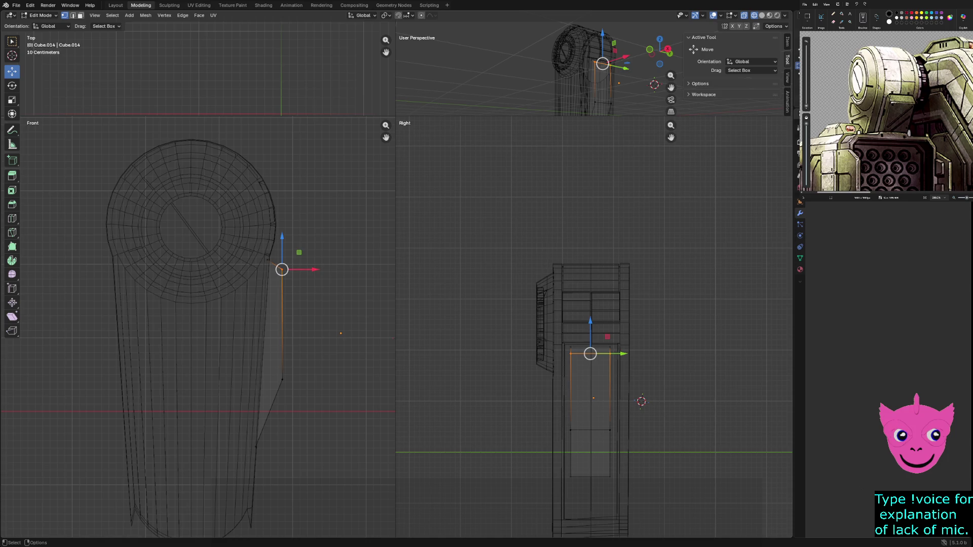
Raise one plate vertex slightly, keeping the move after an undo and redo
click(281, 269)
drag(282, 251, 282, 241)
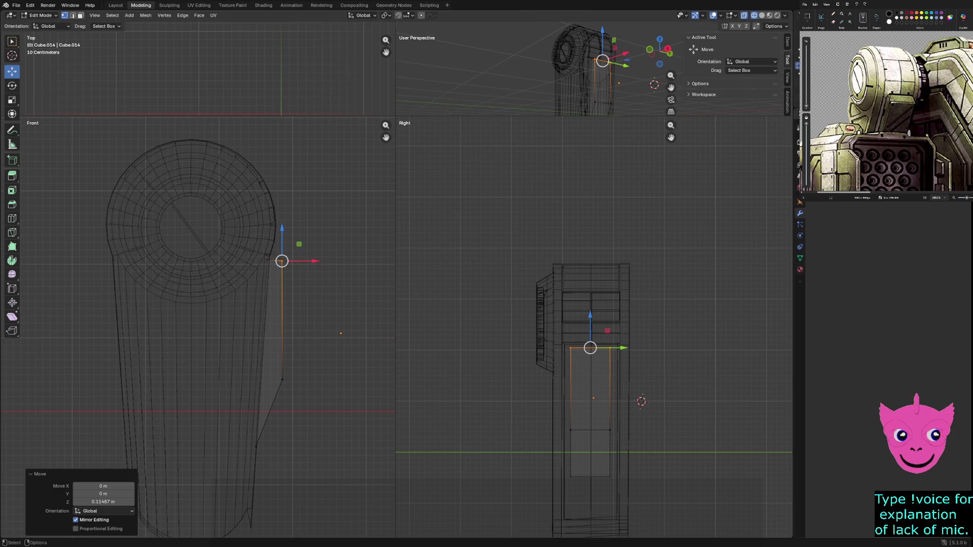
key(ctrl+z)
key(ctrl+z)
key(ctrl+shift+z)
key(ctrl+shift+z)
key(ctrl+shift+z)
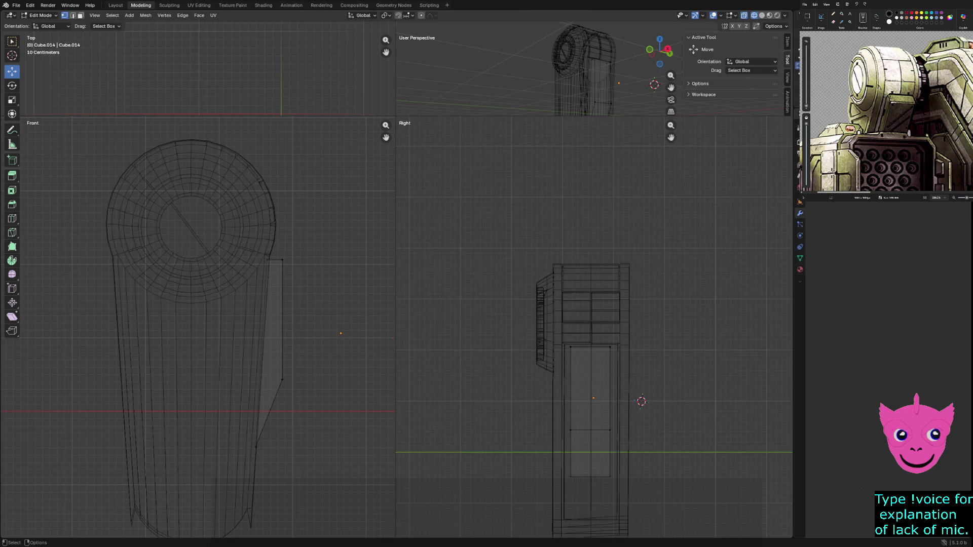
Enlarge the perspective view and display the arm with solid shading
drag(395, 116, 254, 370)
key(z)
click(483, 298)
mouse_move(483, 298)
middle_down()
mouse_move(507, 300)
mouse_move(508, 336)
mouse_move(537, 329)
mouse_move(489, 332)
middle_up()
scroll(489, 332, up, 3)
scroll(522, 456, down, 1)
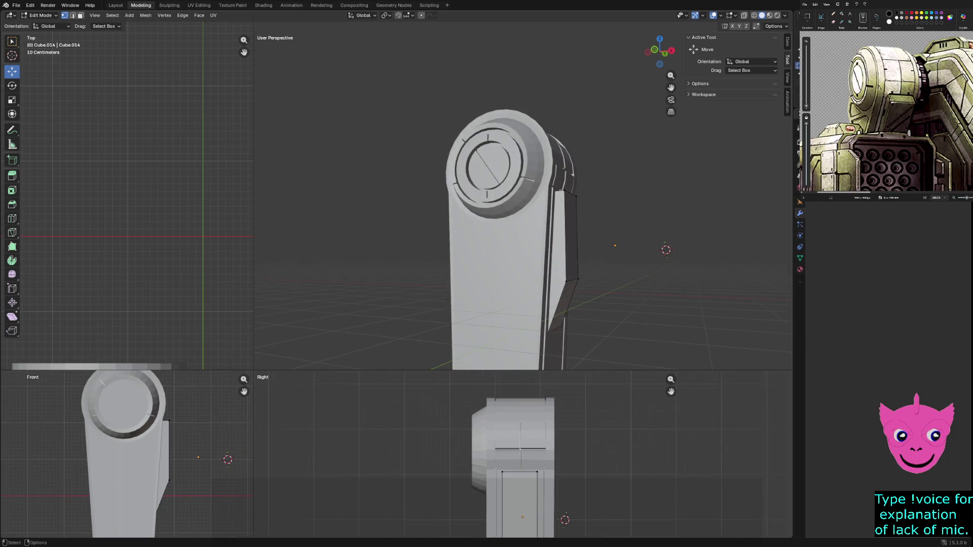
Adjust the plate's lower vertices vertically and along X in the Front view
click(156, 512)
mouse_move(156, 482)
mouse_down()
mouse_move(156, 456)
mouse_move(156, 481)
mouse_up()
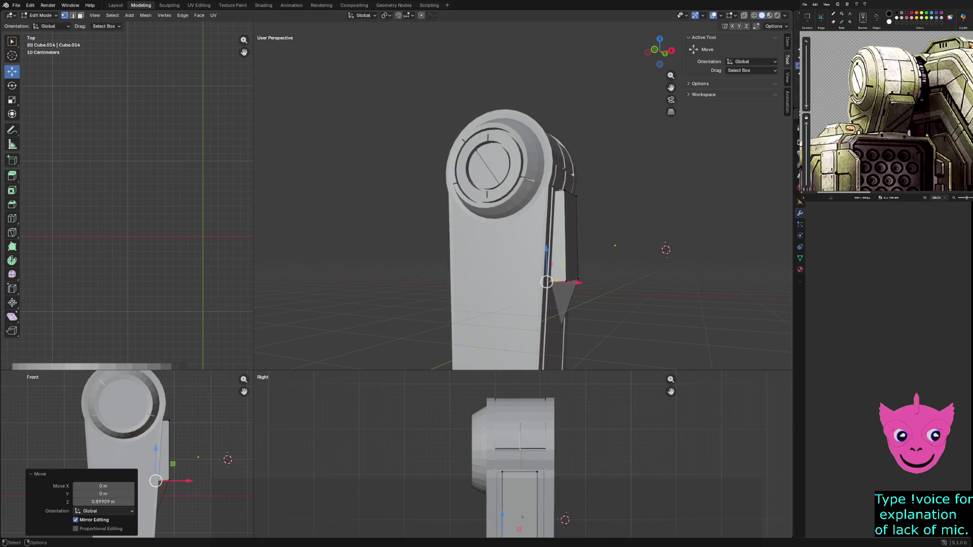
key(alt+a)
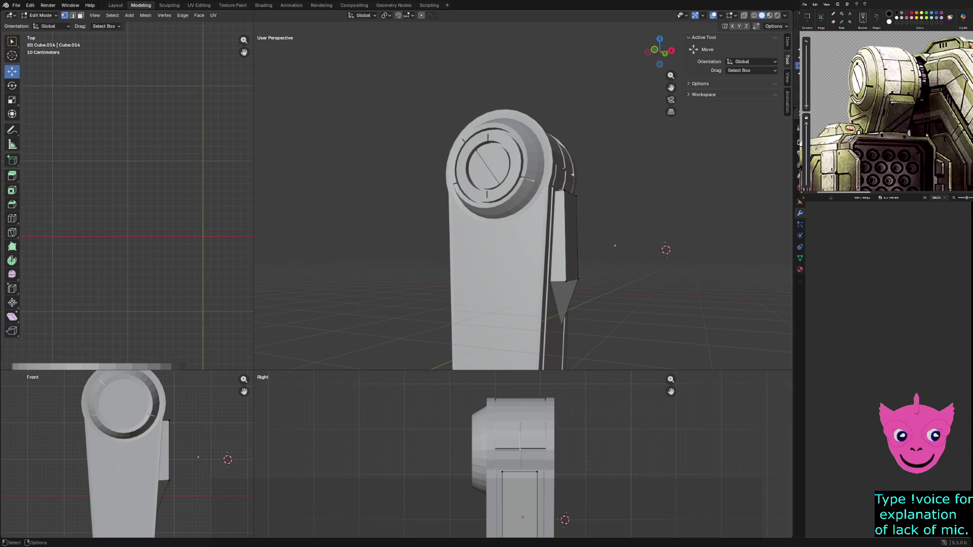
click(167, 479)
drag(205, 479, 197, 480)
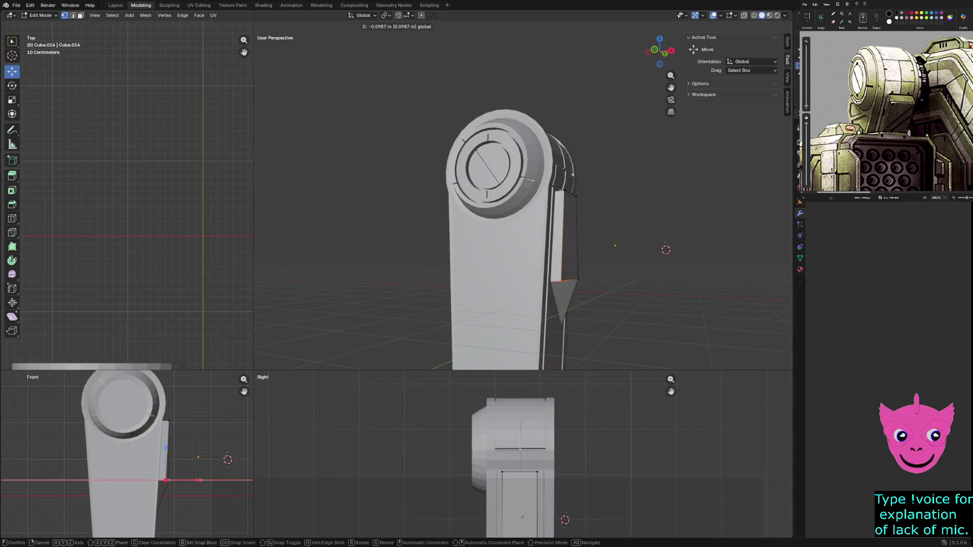
click(199, 479)
key(alt+a)
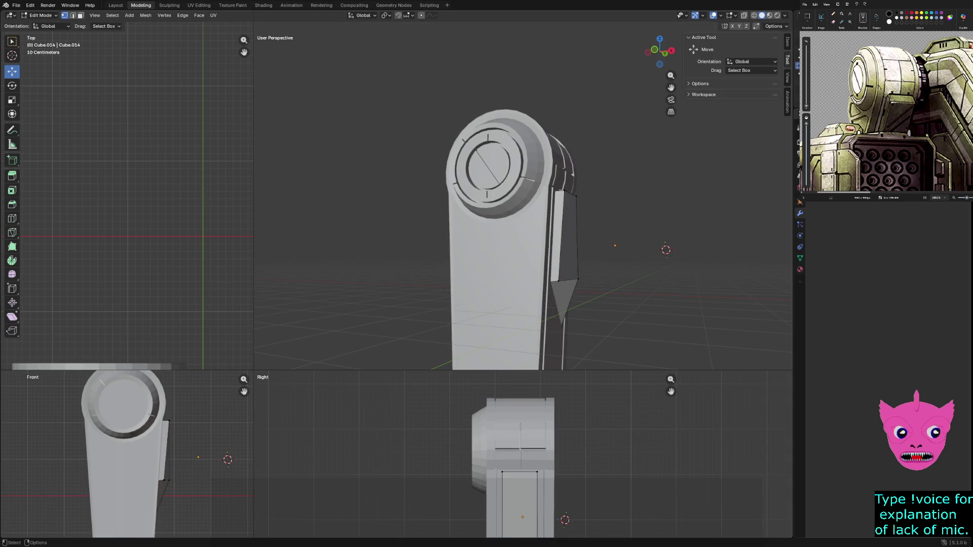
mouse_move(507, 228)
middle_down()
mouse_move(577, 232)
mouse_move(552, 230)
middle_up()
drag(525, 312, 542, 344)
drag(155, 514, 156, 481)
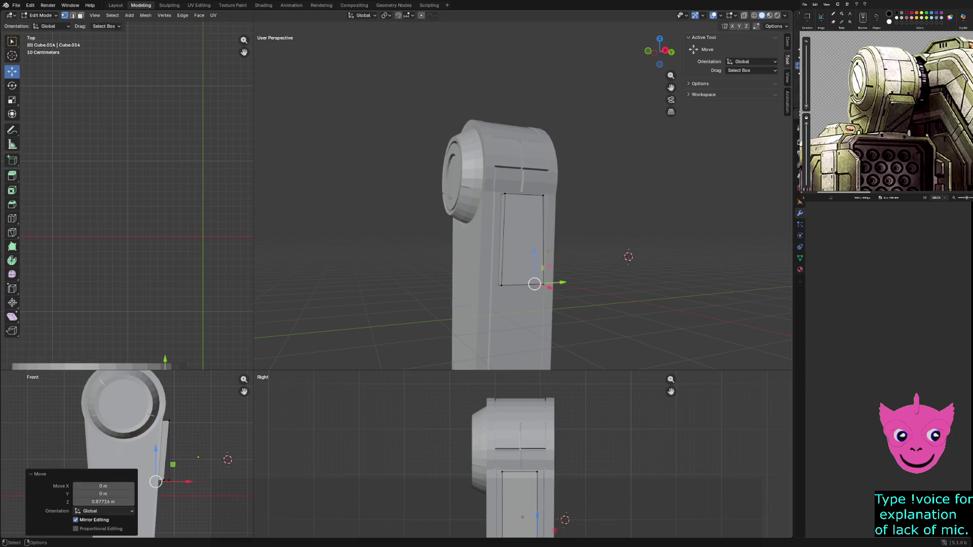
Slide the plate's top corner vertex -0.158 m along X and inspect the tapered shape
middle_drag(506, 203, 527, 264)
click(527, 152)
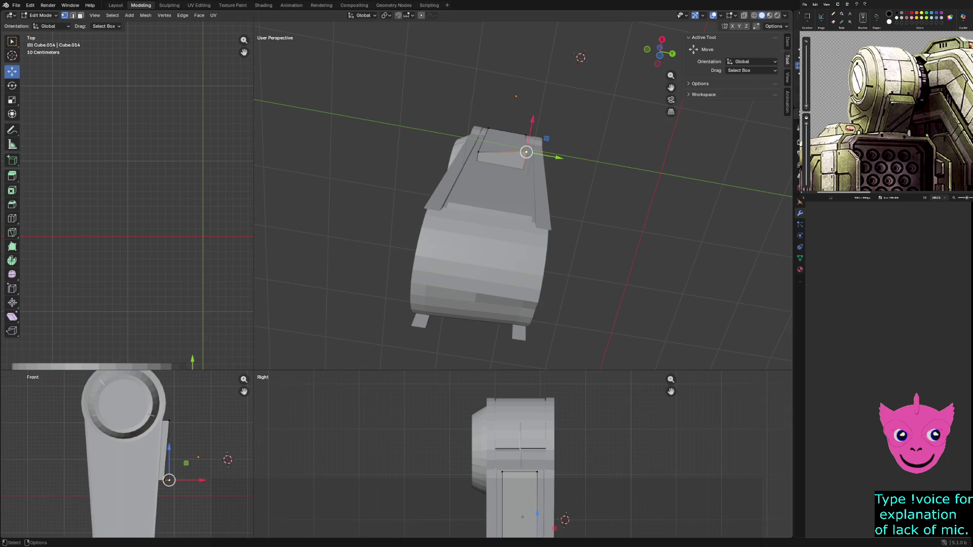
scroll(172, 514, up, 5)
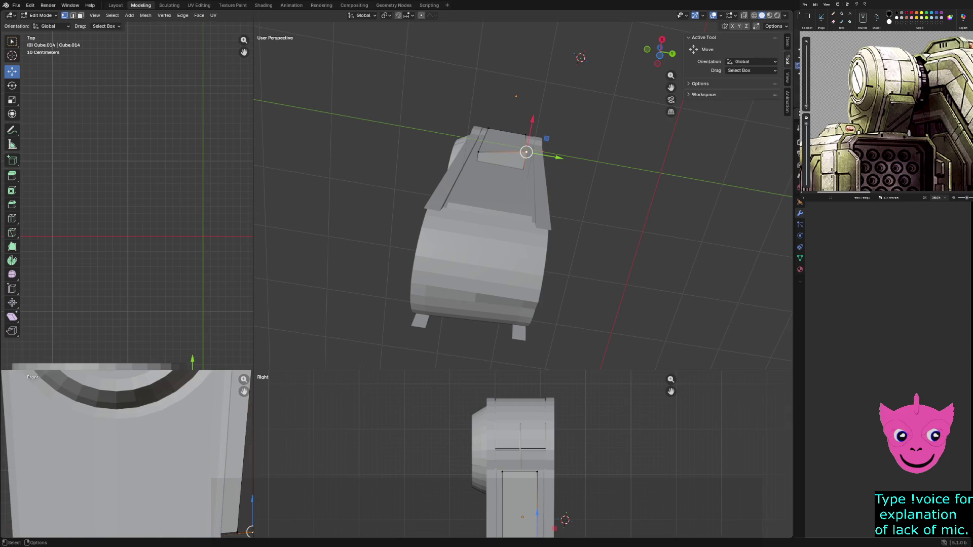
drag(196, 416, 178, 415)
key(alt+a)
mouse_move(523, 159)
middle_down()
mouse_move(532, 178)
mouse_move(552, 129)
middle_up()
mouse_move(540, 276)
middle_down()
mouse_move(451, 259)
mouse_move(525, 268)
mouse_move(481, 263)
middle_up()
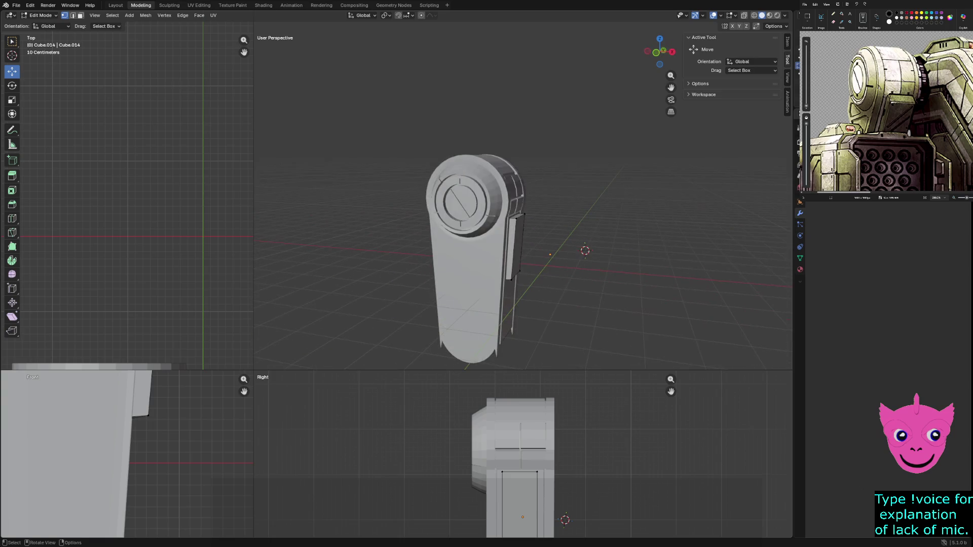
Move the side plate's two lower vertices 0.0529 m outward along X
scroll(127, 453, down, 1)
scroll(127, 453, down, 1)
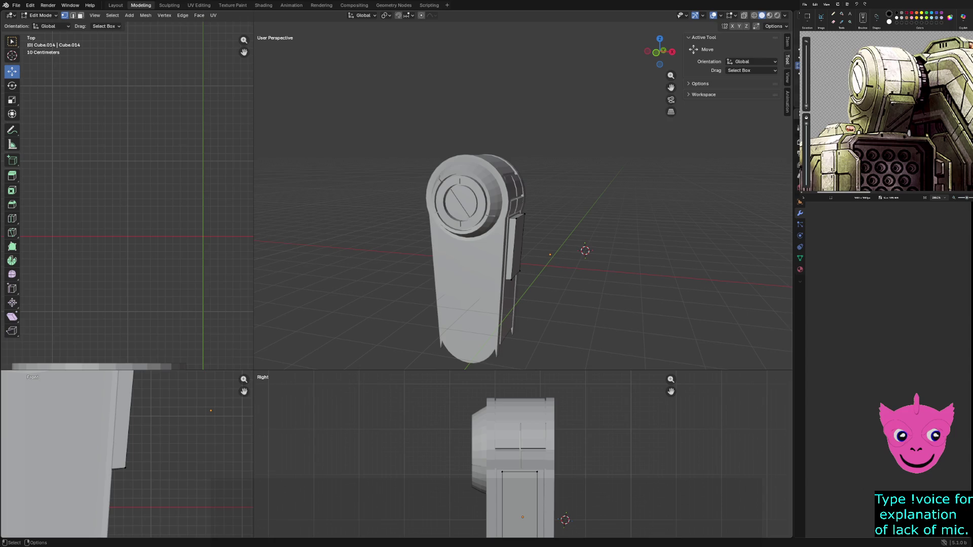
shift+middle_drag(127, 446, 120, 489)
click(118, 511)
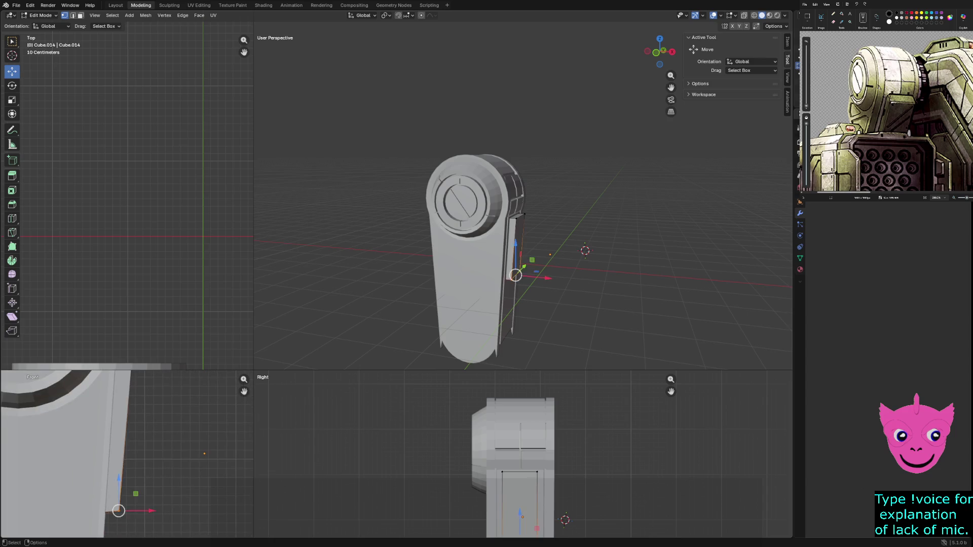
shift+middle_drag(127, 390, 91, 526)
shift+click(99, 450)
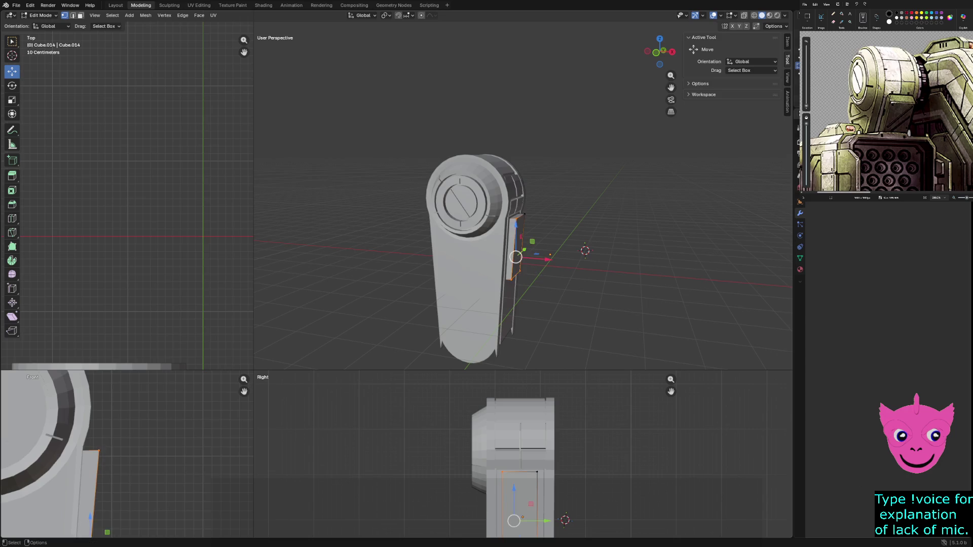
key(KP_Decimal)
drag(147, 465, 152, 466)
key(alt+a)
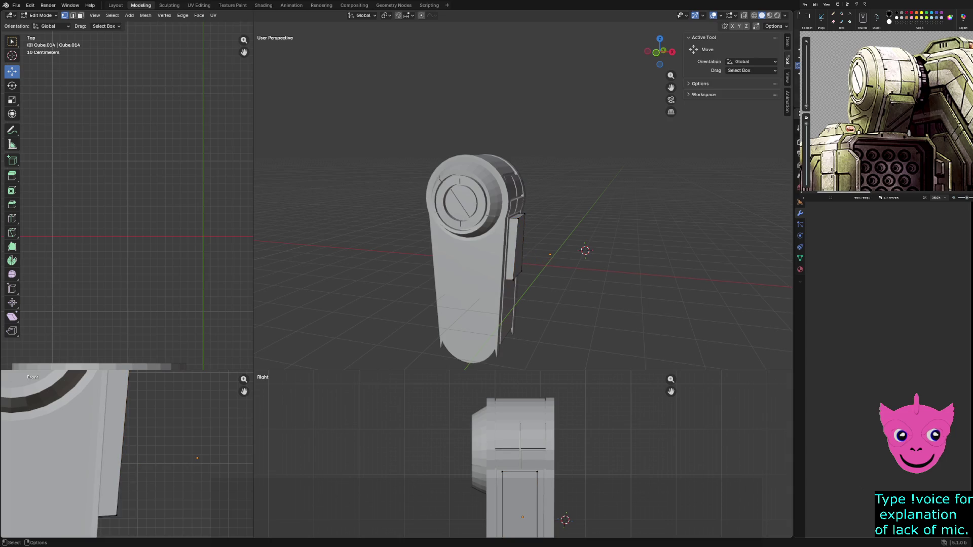
Select the inset side panel's top and bottom edge loops and start a bevel on them
scroll(523, 195, up, 1)
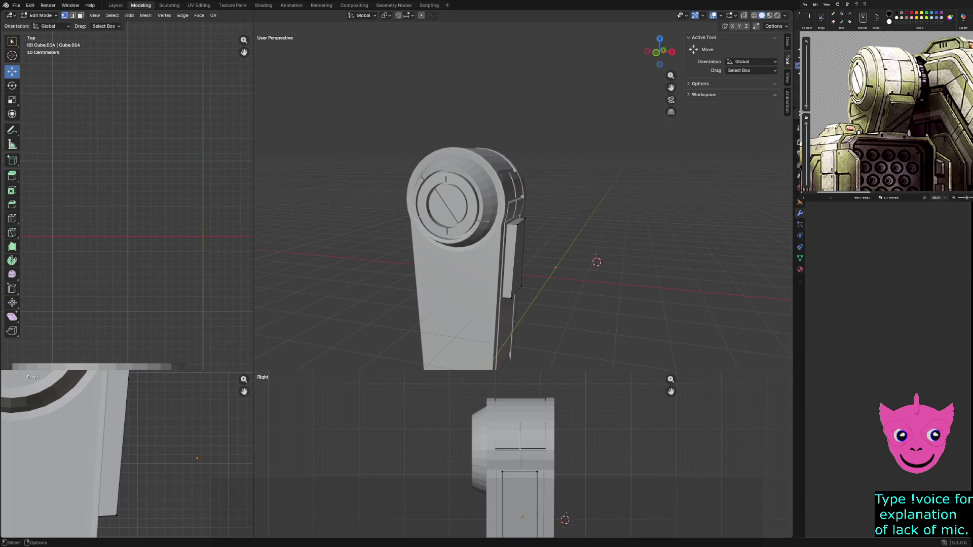
scroll(523, 196, up, 2)
click(498, 239)
key(2)
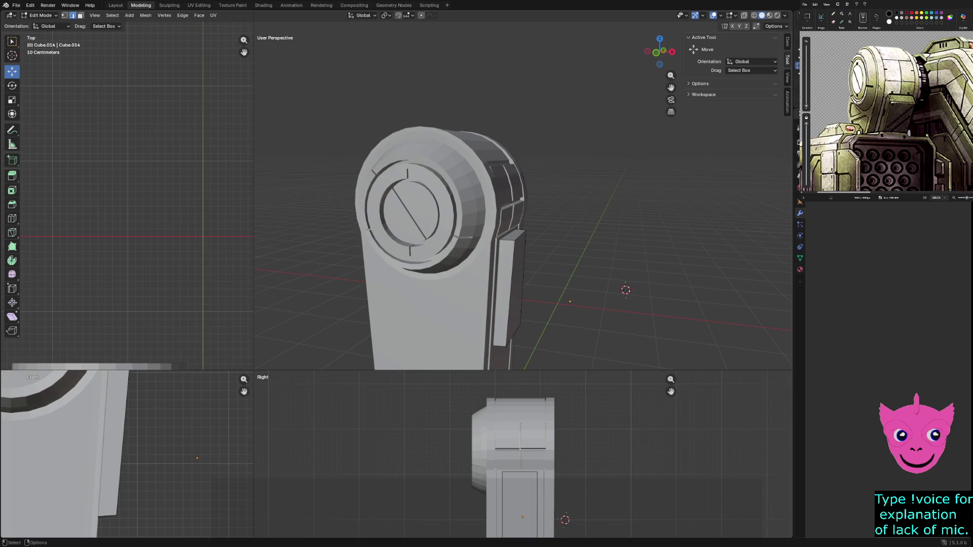
click(512, 240)
alt+click(499, 294)
mouse_move(499, 294)
middle_down()
mouse_move(354, 293)
mouse_move(415, 283)
mouse_move(436, 254)
middle_up()
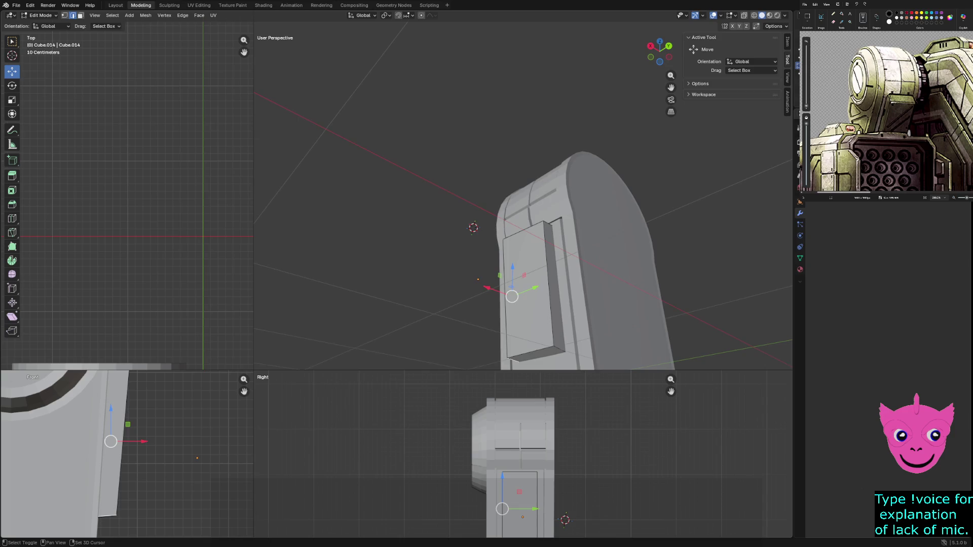
alt+click(537, 354)
alt+shift+click(524, 230)
middle_drag(524, 230, 471, 244)
key(ctrl+b)
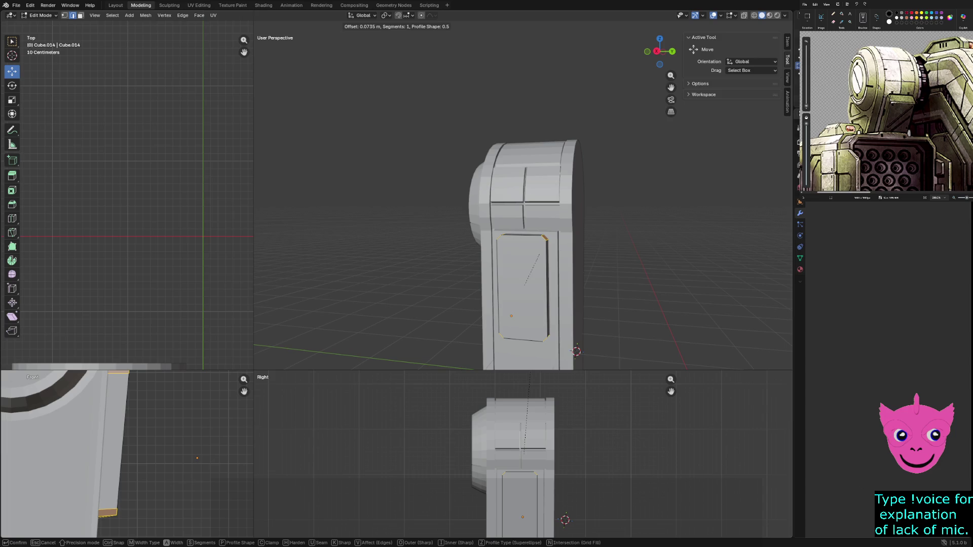
Confirm the 0.0735 m corner bevel, then select the panel's edges in see-through wireframe
click(539, 254)
click(543, 238)
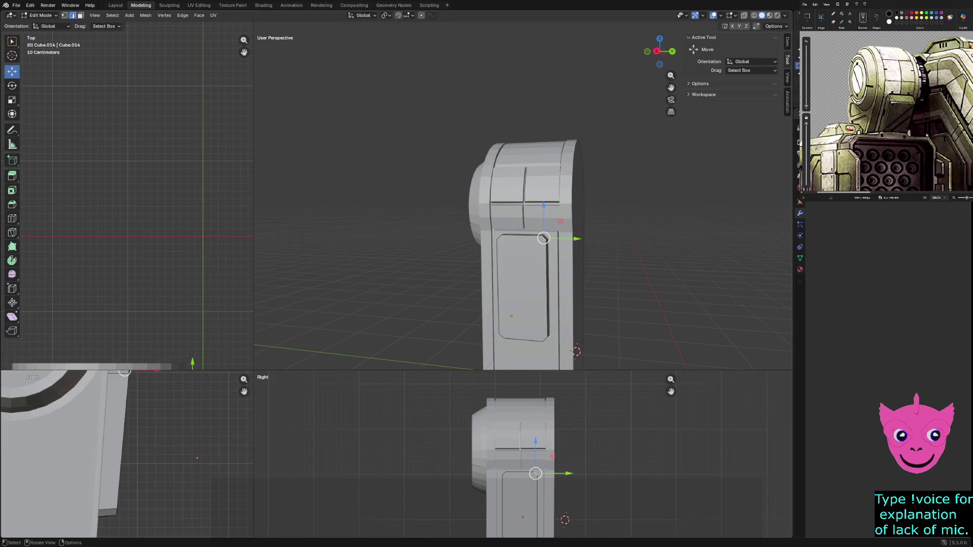
click(498, 284)
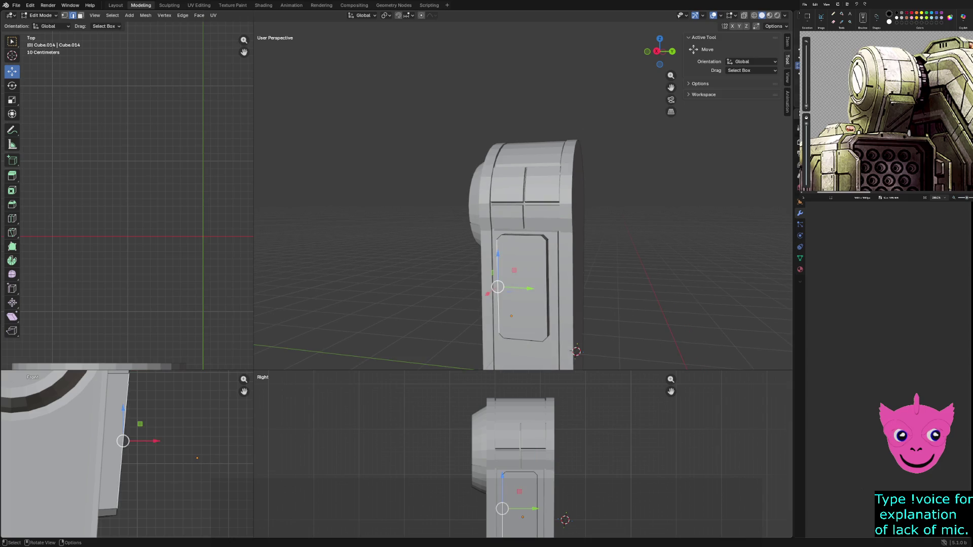
key(z)
click(387, 445)
drag(118, 442, 147, 527)
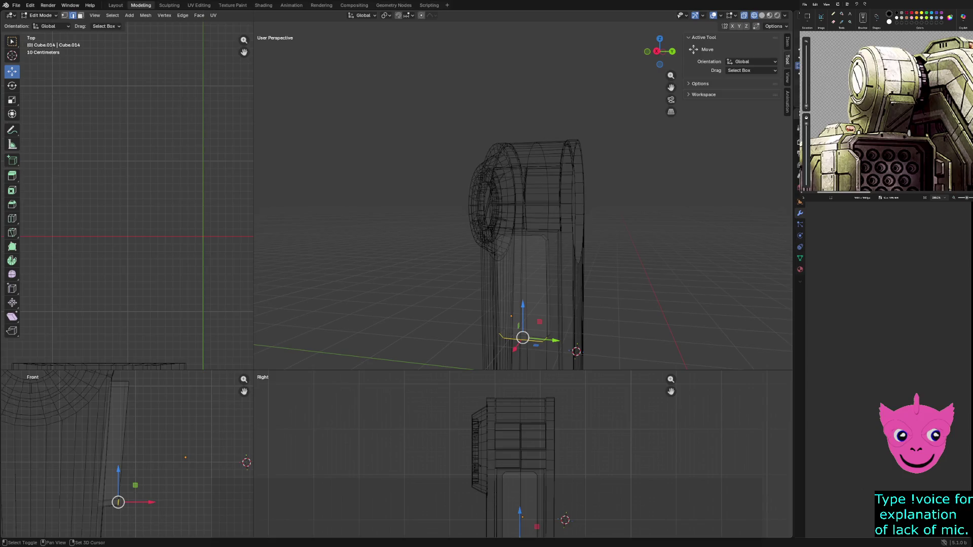
shift+click(126, 384)
key(z)
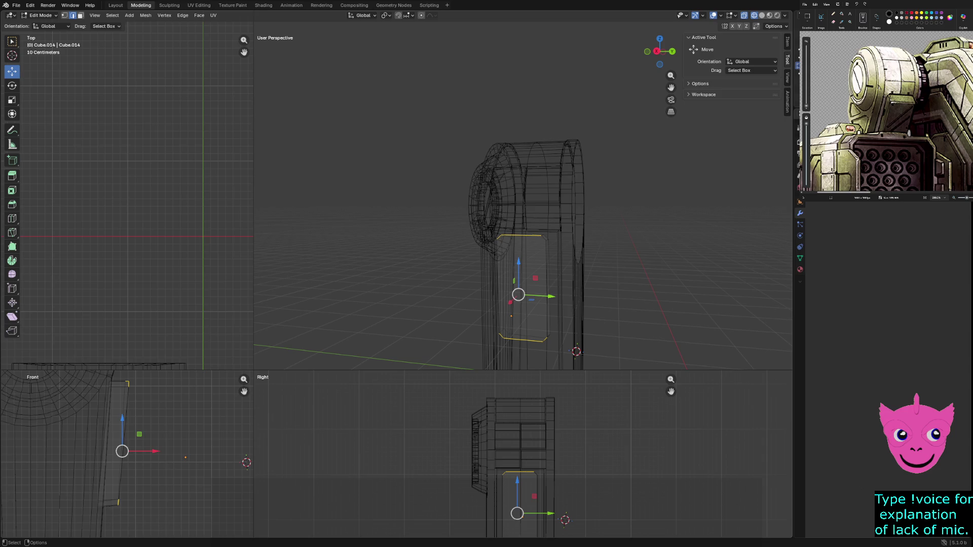
Bevel the rim of the panel's large front face and return to solid shading
key(3)
click(525, 285)
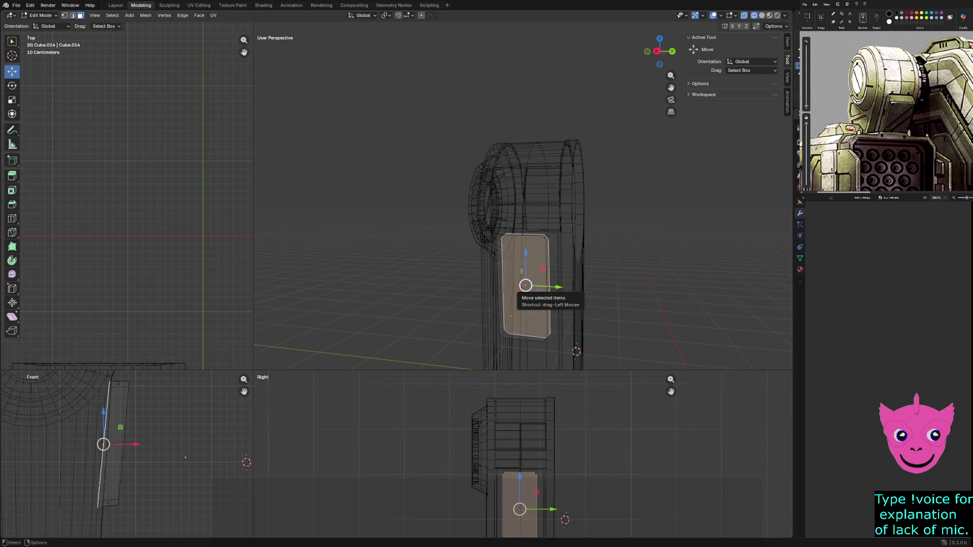
key(ctrl+b)
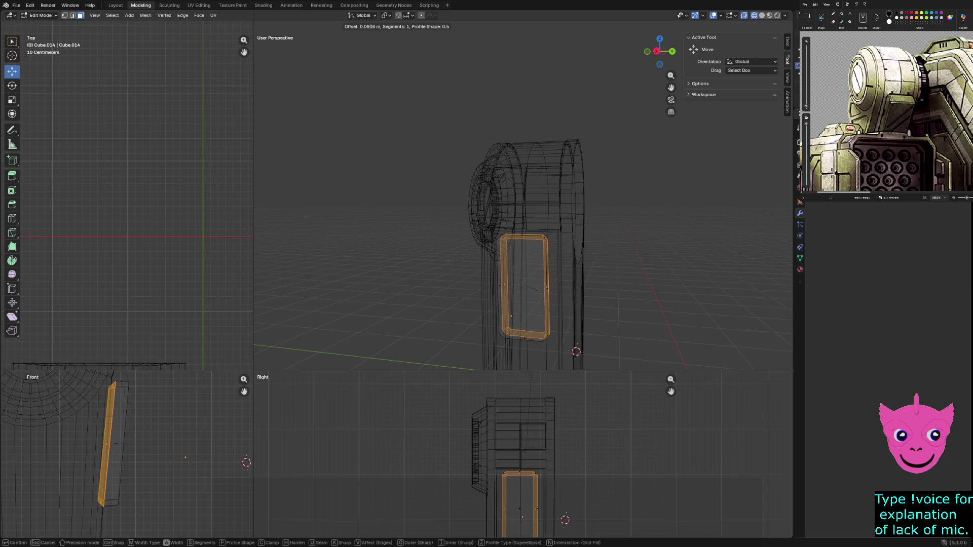
key(Return)
key(shift+z)
Bevel the inset front panel face's edges at 0.0312 m with one segment
mouse_move(537, 284)
middle_down()
mouse_move(386, 284)
mouse_move(440, 283)
middle_up()
click(526, 293)
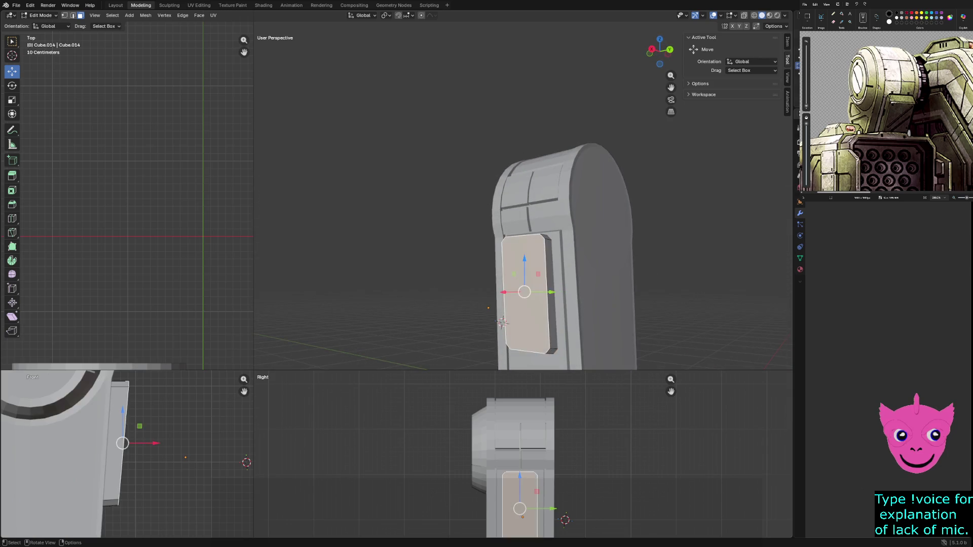
key(ctrl+b)
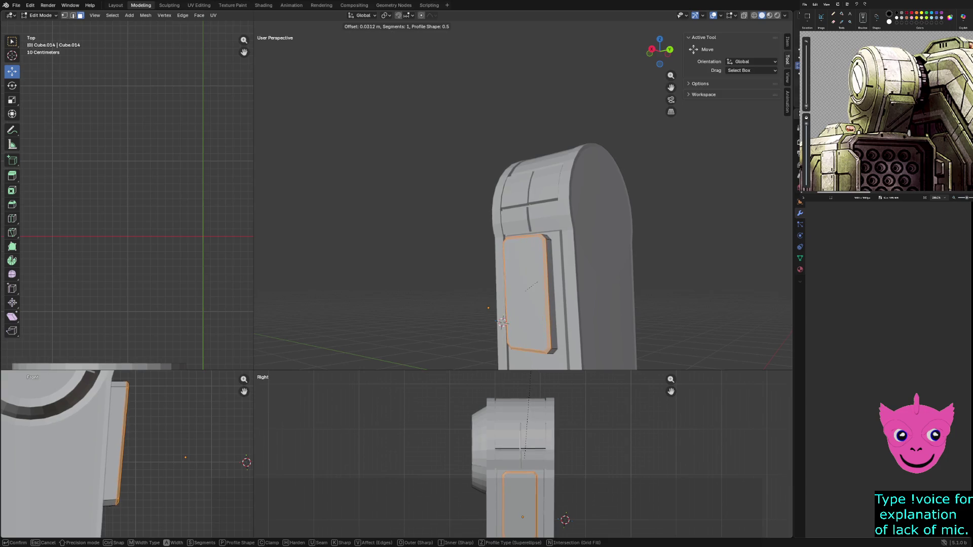
click(538, 282)
key(alt+a)
Return to Object Mode and select the arm cylinder Cylinder.015
mouse_move(538, 281)
middle_down()
mouse_move(633, 283)
mouse_move(507, 264)
mouse_move(760, 258)
middle_up()
key(z)
key(Tab)
click(506, 253)
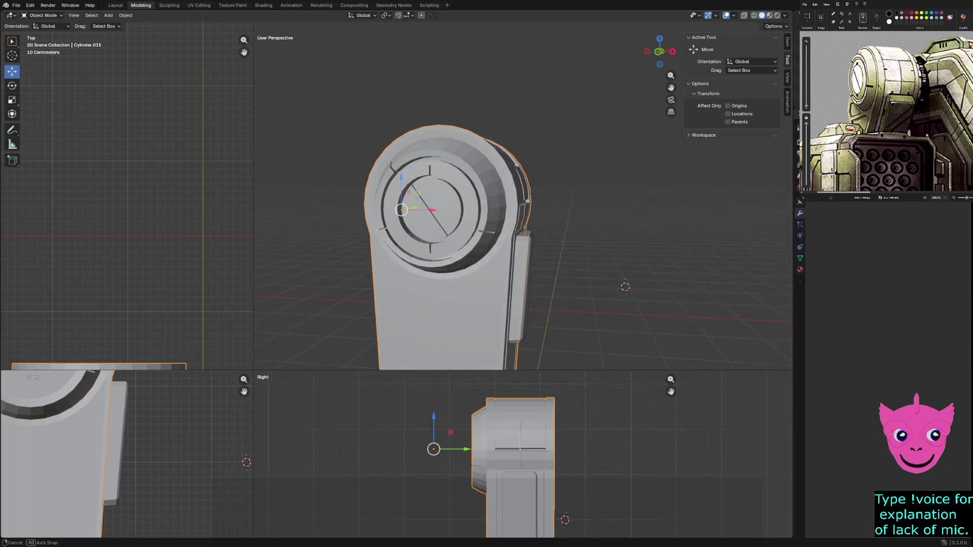
Edit the arm cylinder mesh in wireframe shading, with vertex selection active and nothing selected
key(Tab)
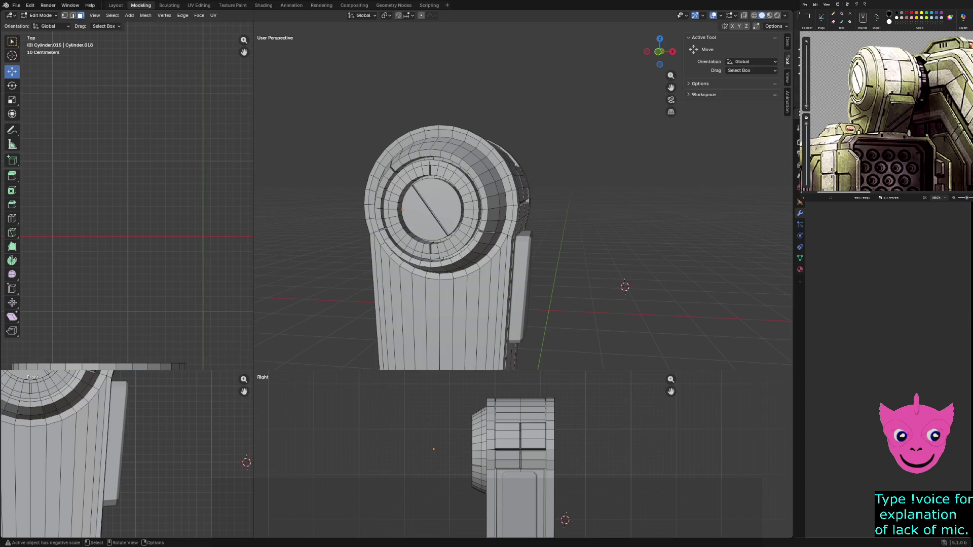
alt+click(513, 350)
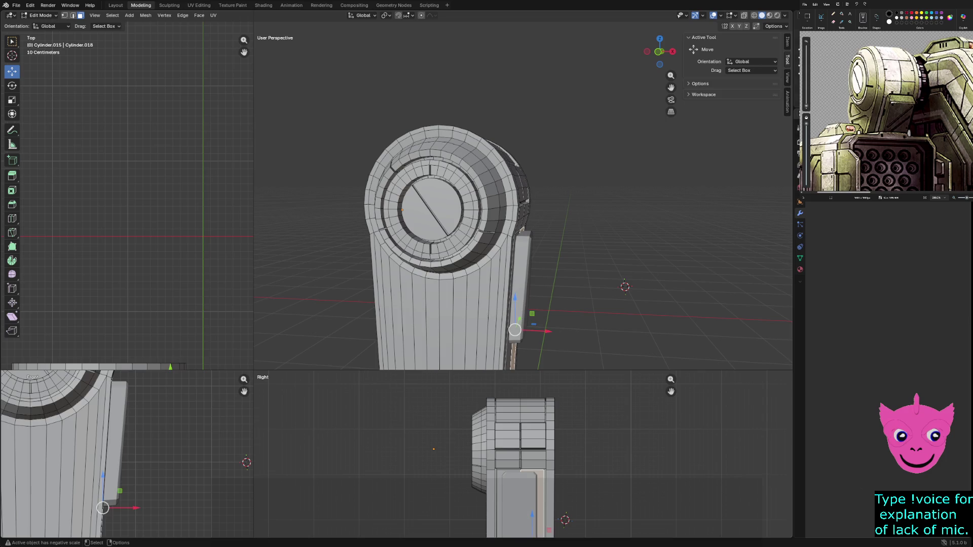
alt+click(510, 304)
key(z)
key(4)
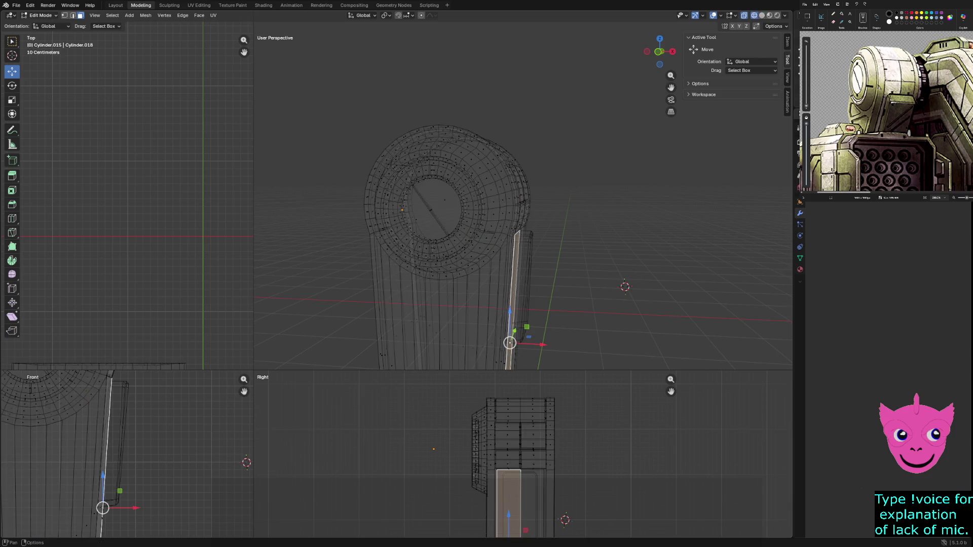
key(1)
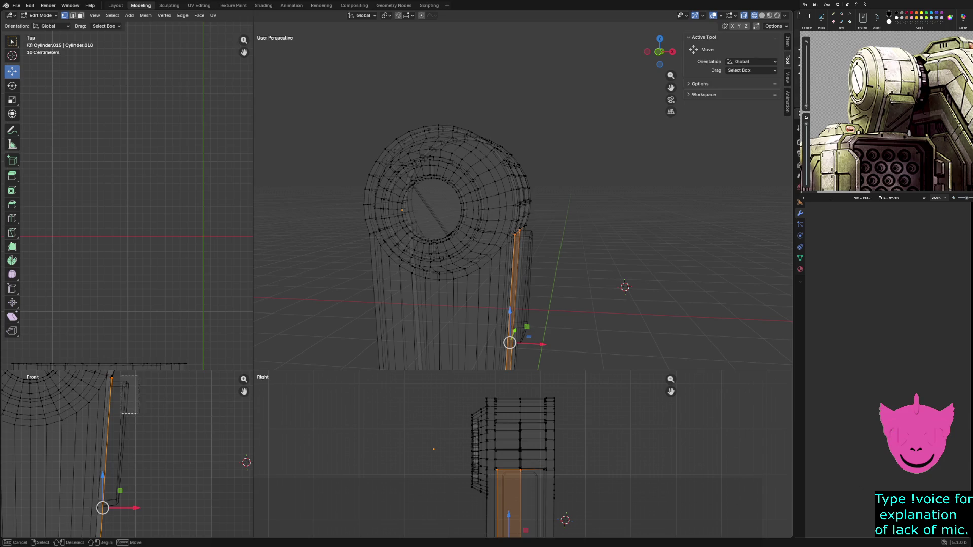
key(alt+a)
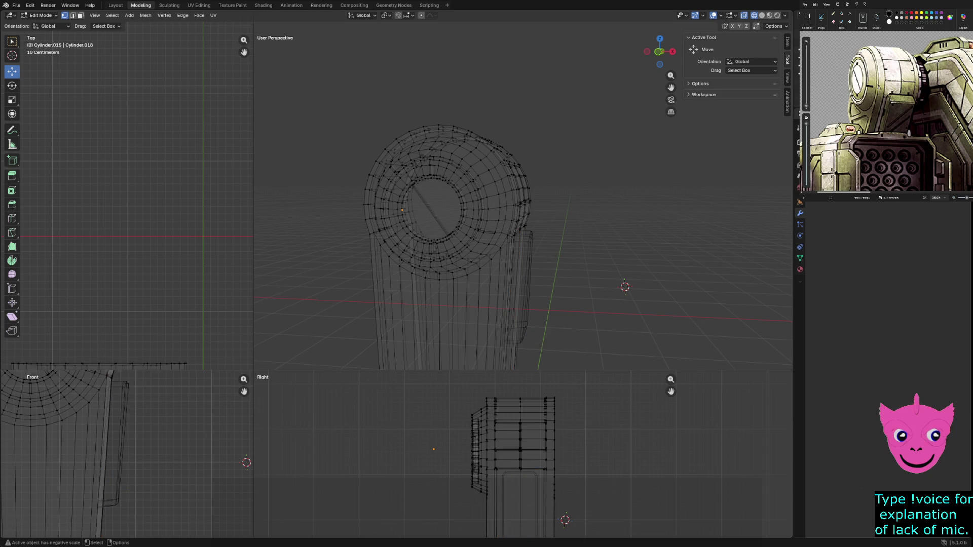
Shift all of the Cube.014 side plate's geometry 0.063452 m along X
key(Tab)
click(529, 284)
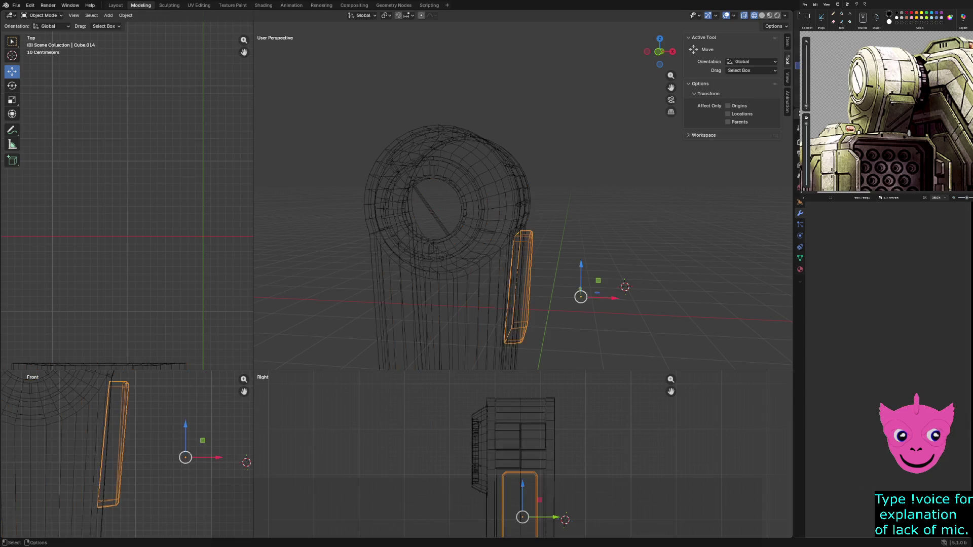
key(Tab)
key(a)
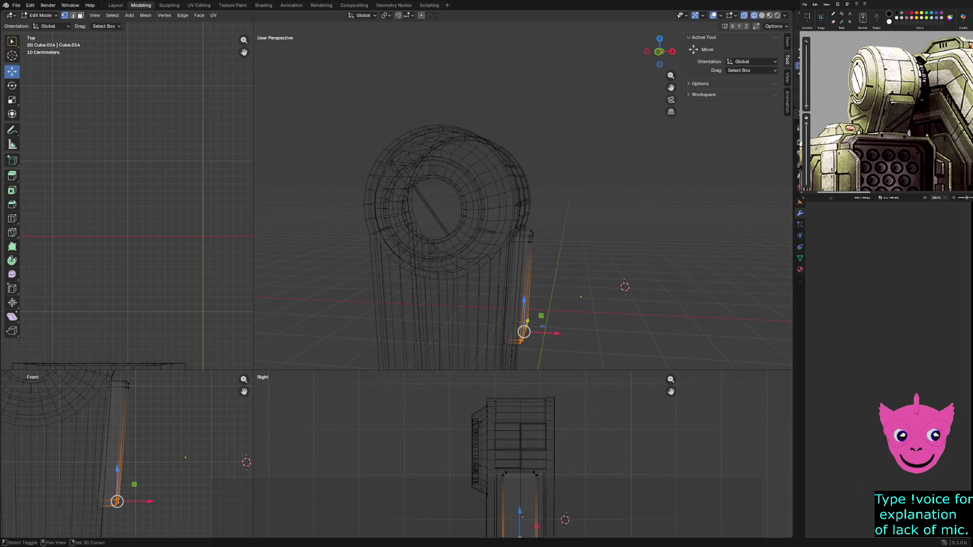
key(g)
key(x)
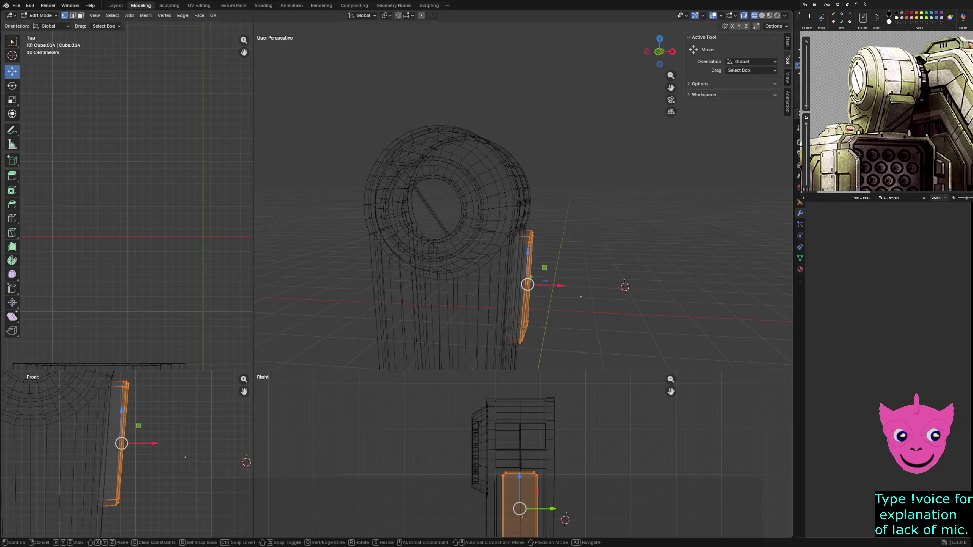
key(Return)
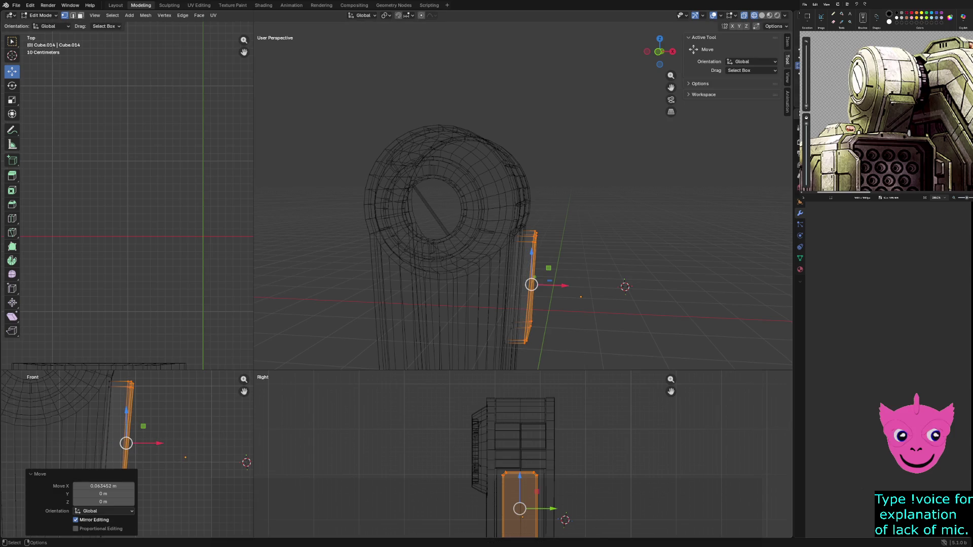
Deselect, switch to solid shading, and go back to Object Mode
key(alt+a)
key(z)
key(6)
key(Tab)
middle_drag(522, 202, 408, 188)
key(alt+a)
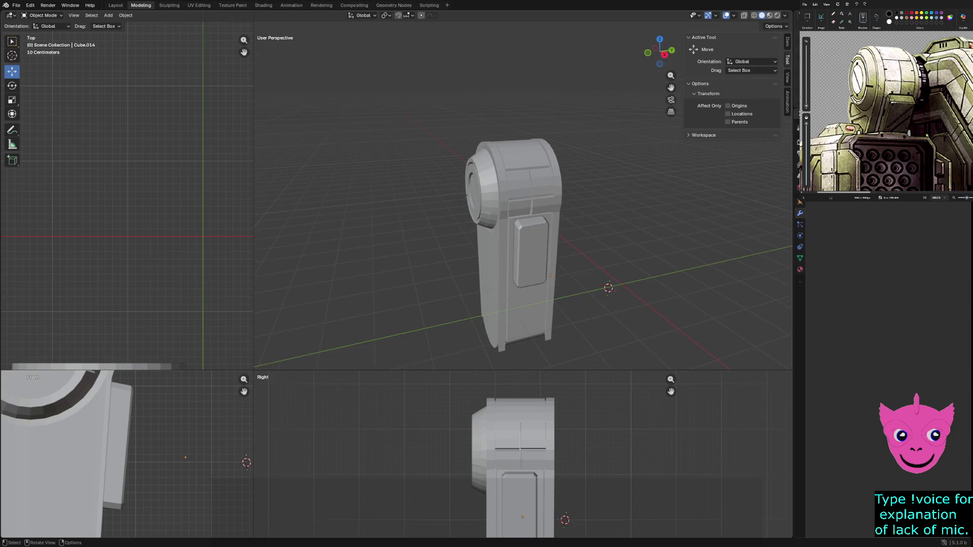
Orbit and zoom in around the arm to inspect it
middle_drag(522, 203, 464, 196)
scroll(521, 228, up, 3)
scroll(522, 228, down, 2)
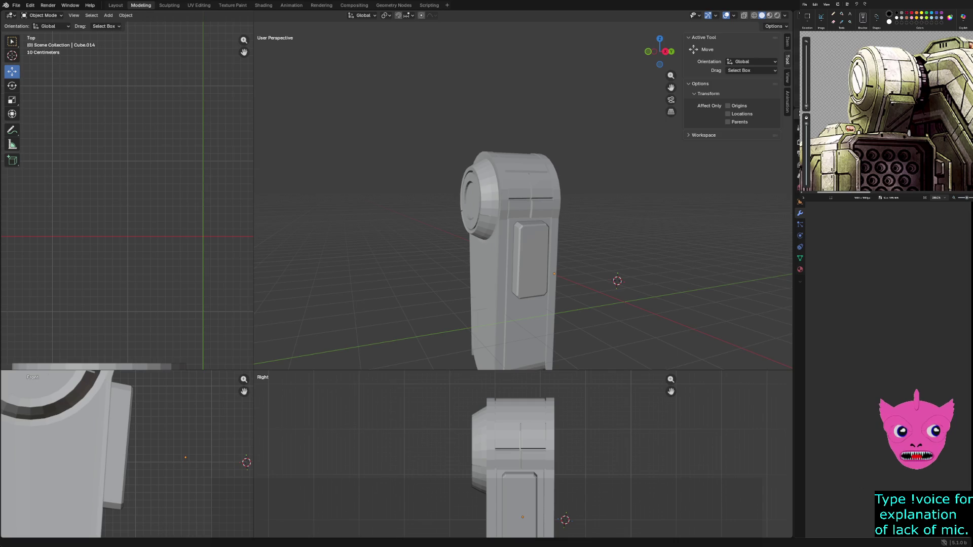
Hide the arm pieces, unhide every mech part, and select the missile pod
key(h)
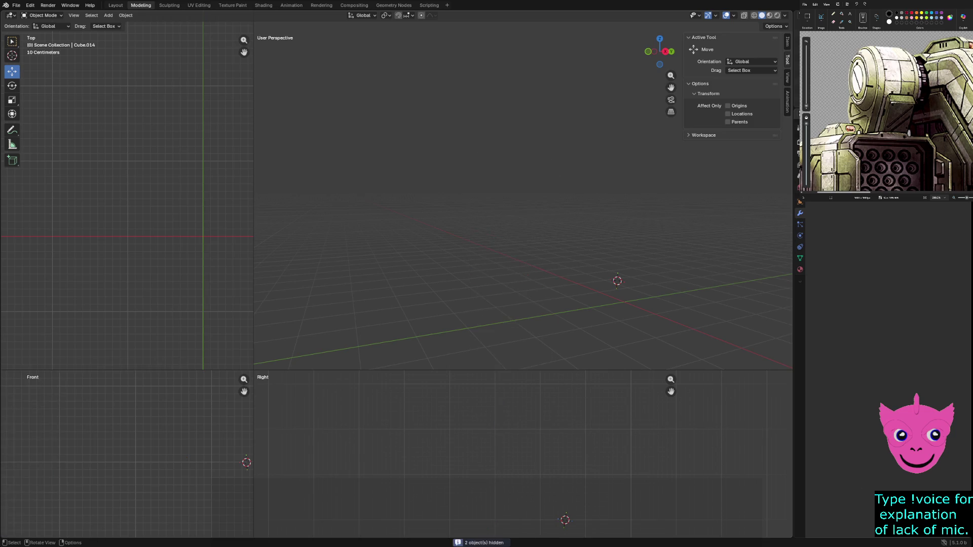
key(alt+h)
scroll(522, 202, down, 5)
click(489, 284)
mouse_move(522, 203)
middle_down()
mouse_move(582, 208)
mouse_move(535, 205)
middle_up()
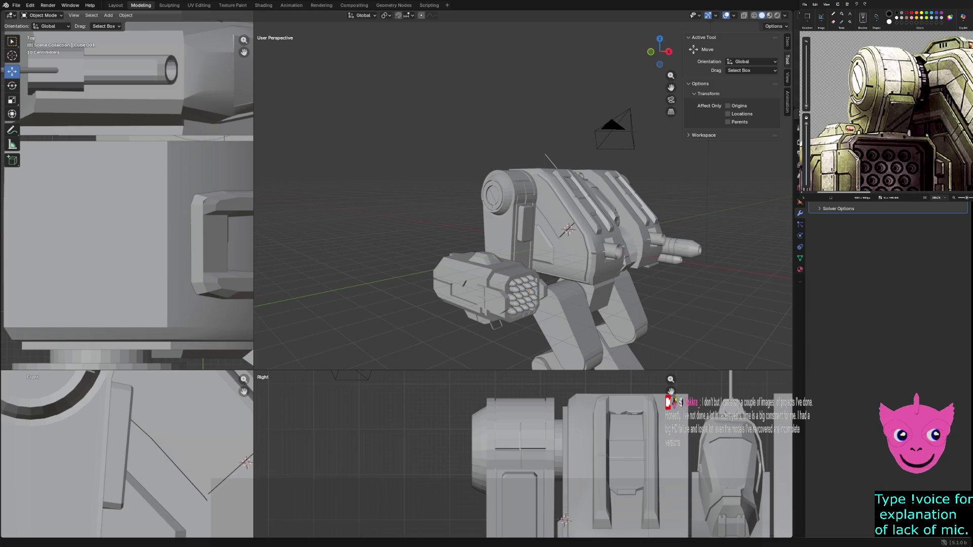
Enlarge the Paint window to cover the right half of the screen beside Blender
drag(801, 200, 583, 426)
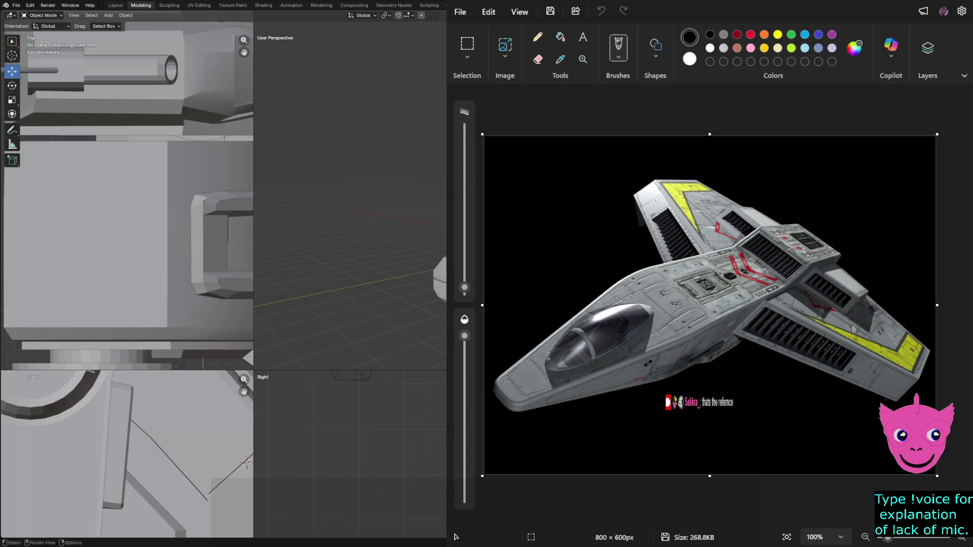
Paste the next reference render into the Paint canvas
key(ctrl+v)
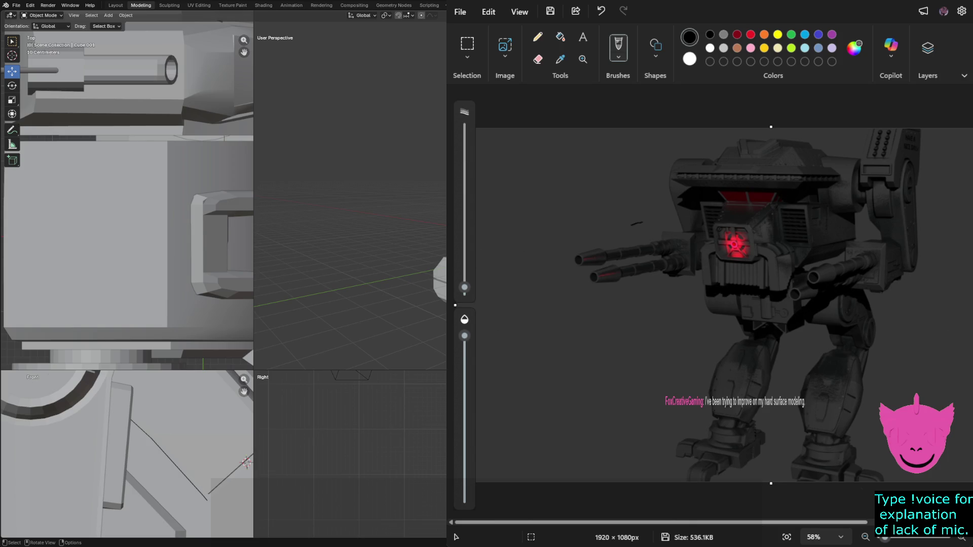
Undo the last image change, then zoom and scroll around the canvas to inspect the render
key(ctrl+z)
key(ctrl+z)
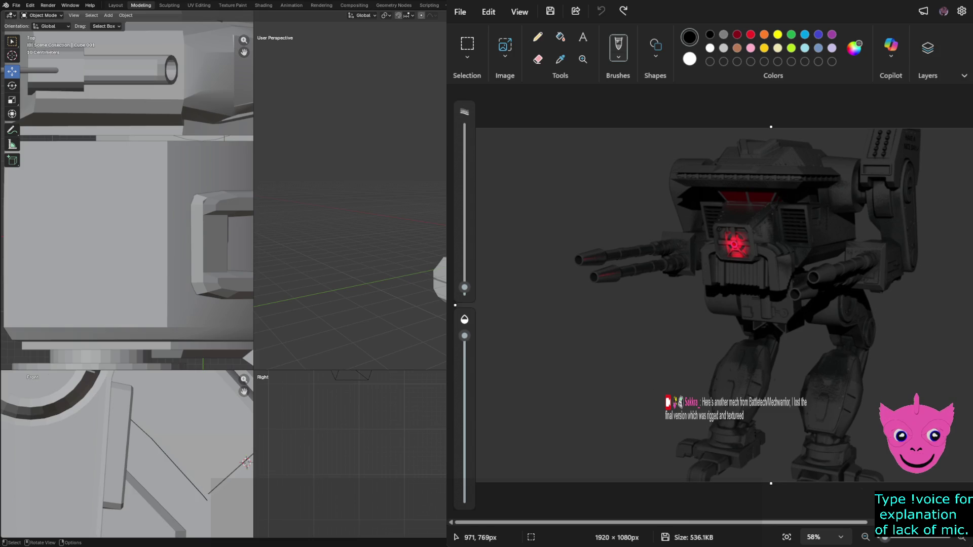
ctrl+scroll(758, 339, up, 3)
scroll(735, 344, up, 3)
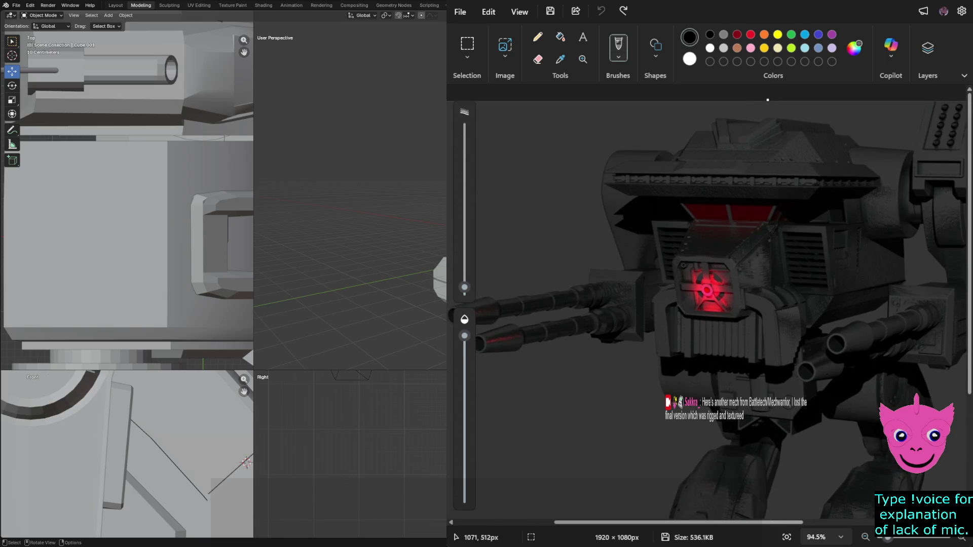
scroll(744, 510, right, 5)
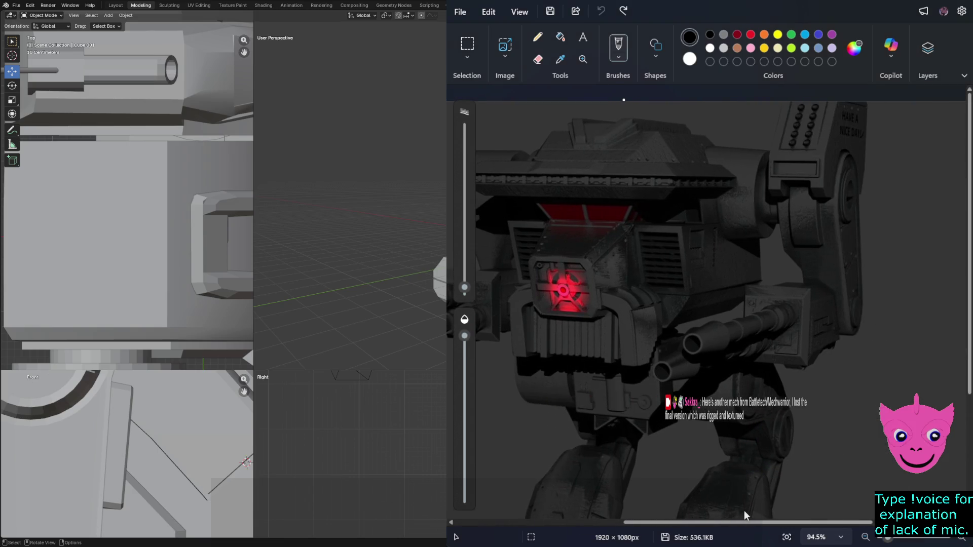
scroll(617, 406, down, 2)
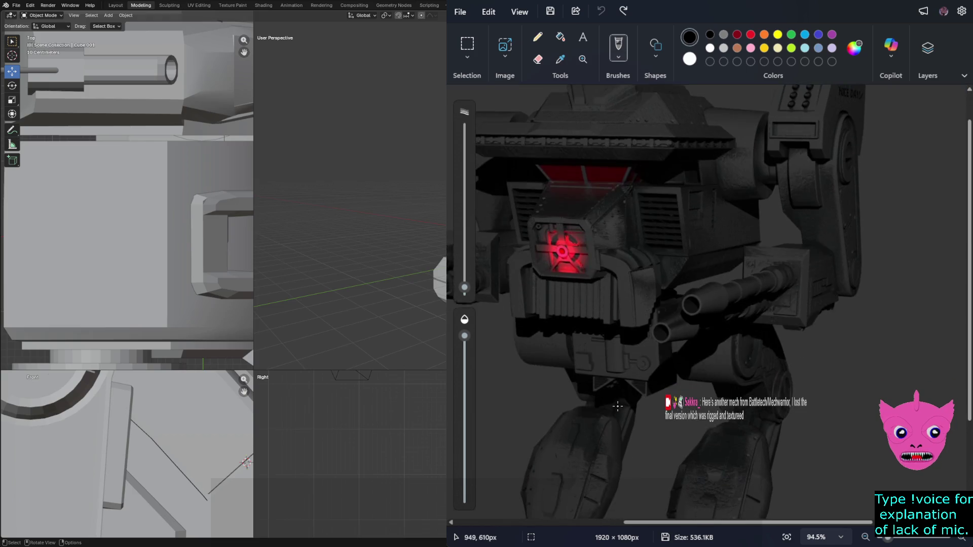
scroll(617, 406, down, 1)
drag(650, 522, 573, 520)
scroll(651, 507, right, 1)
scroll(663, 456, up, 1)
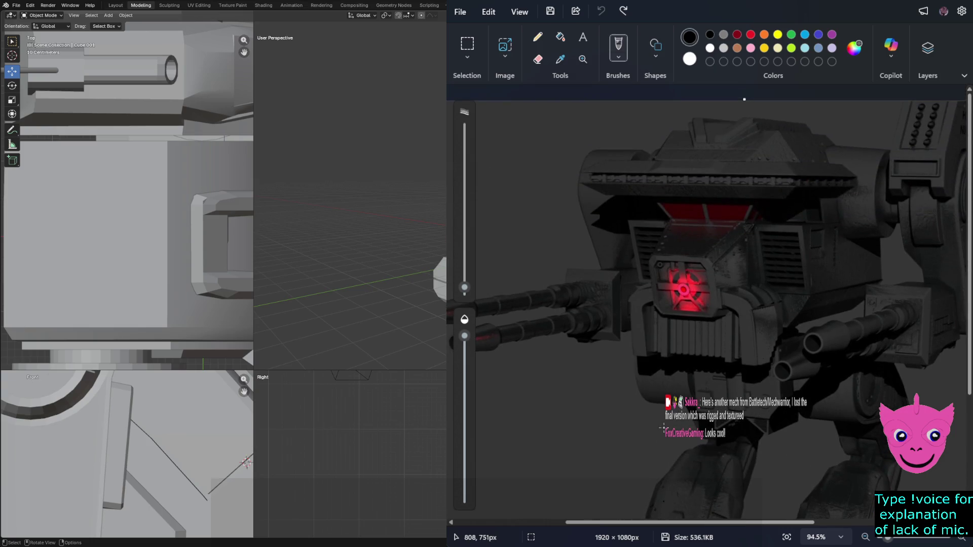
ctrl+scroll(663, 426, down, 3)
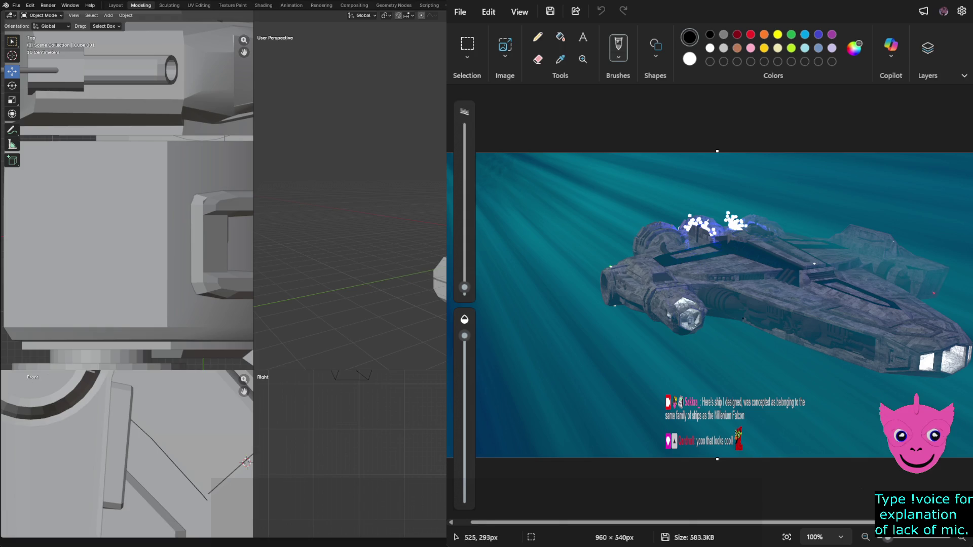
Shrink the brush size, zoom in, and draw a test stroke on the ship, then undo it
mouse_move(464, 287)
mouse_down()
mouse_move(463, 232)
mouse_move(454, 281)
mouse_up()
ctrl+scroll(786, 358, up, 2)
ctrl+scroll(786, 358, up, 5)
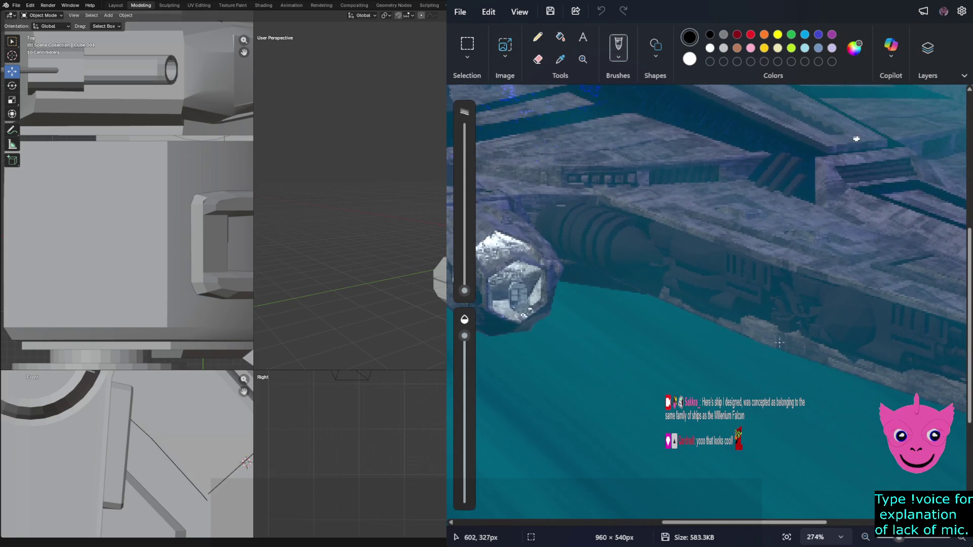
drag(722, 337, 624, 334)
key(ctrl+z)
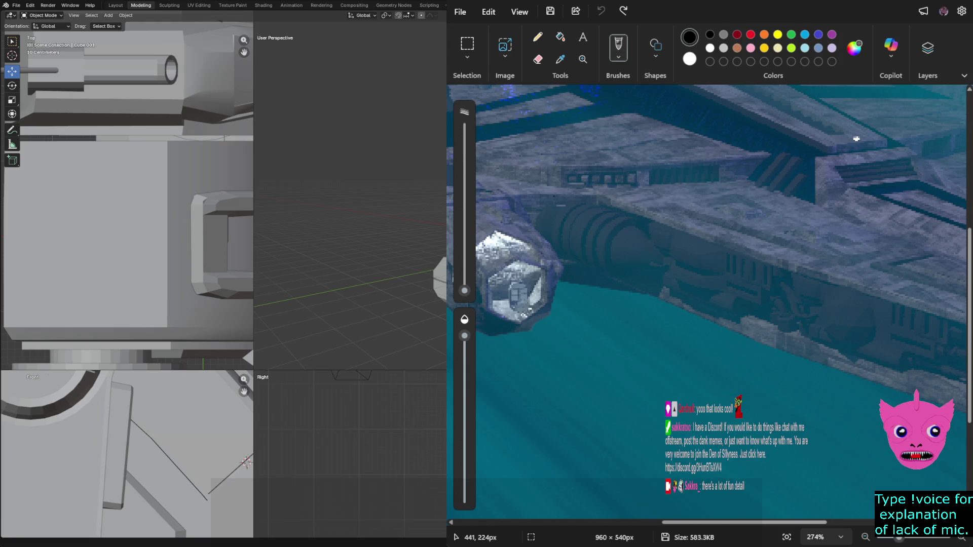
scroll(856, 184, up, 2)
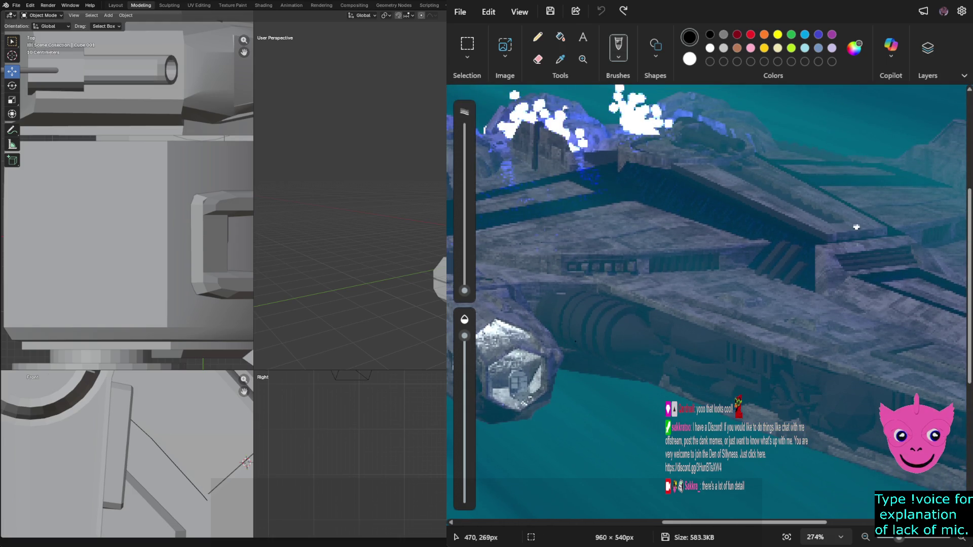
Look over the spaceship reference image in Paint, then switch back to Blender's mech scene with Alt+Tab
scroll(856, 183, down, 1)
scroll(856, 189, up, 1)
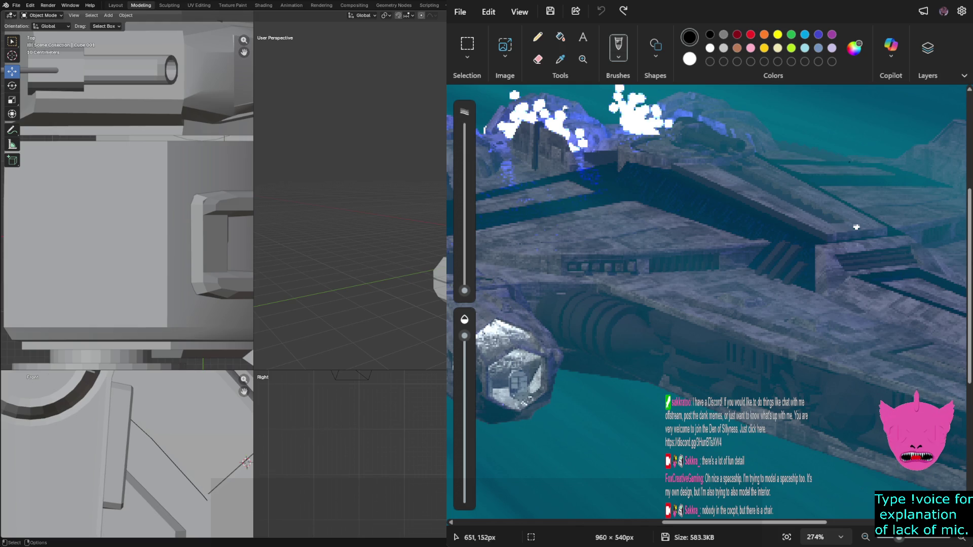
ctrl+scroll(857, 227, down, 2)
scroll(856, 203, down, 2)
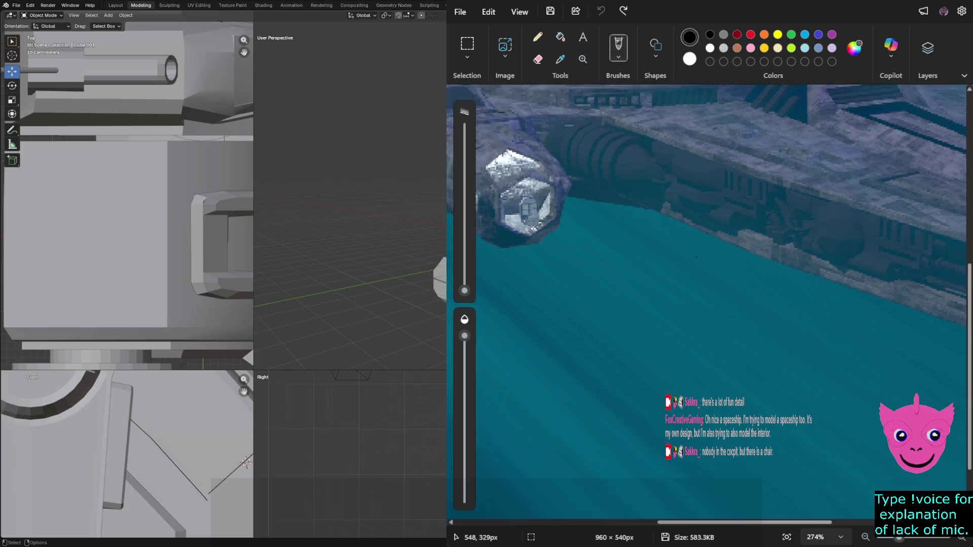
ctrl+scroll(783, 208, down, 2)
ctrl+scroll(780, 213, up, 1)
ctrl+scroll(770, 233, down, 3)
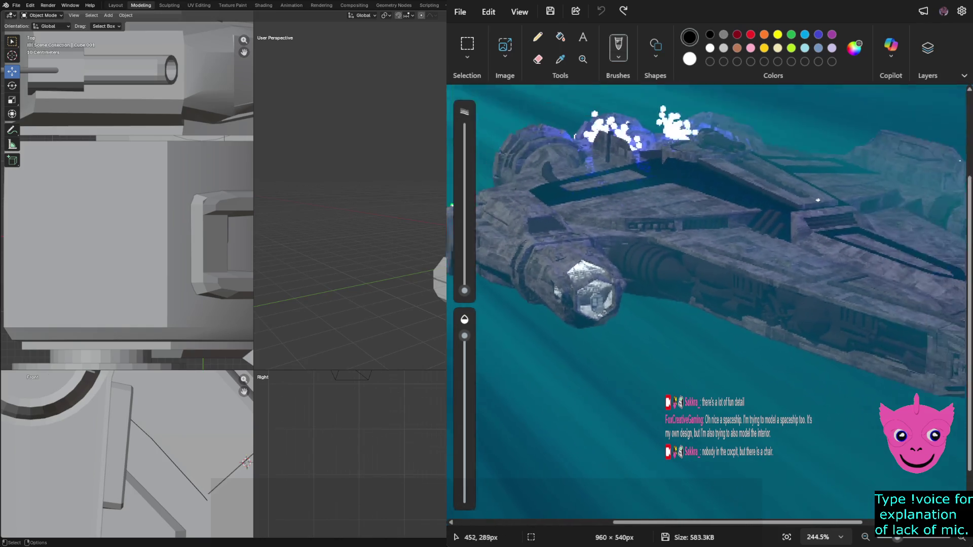
ctrl+scroll(635, 273, down, 1)
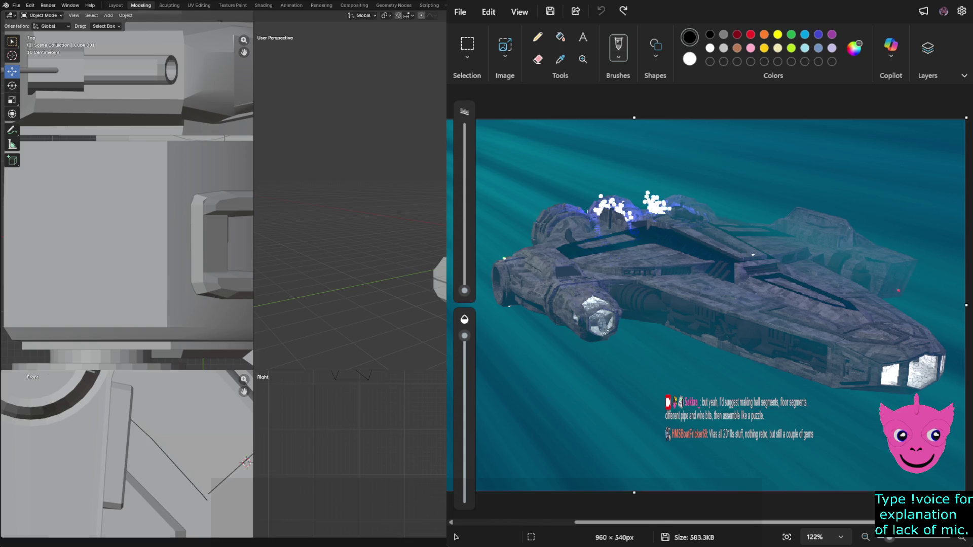
key(alt+Tab)
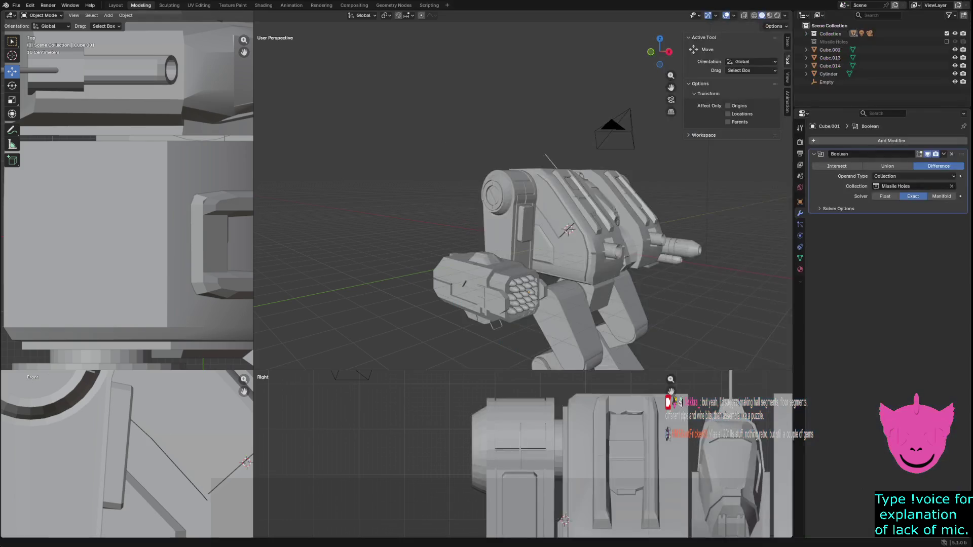